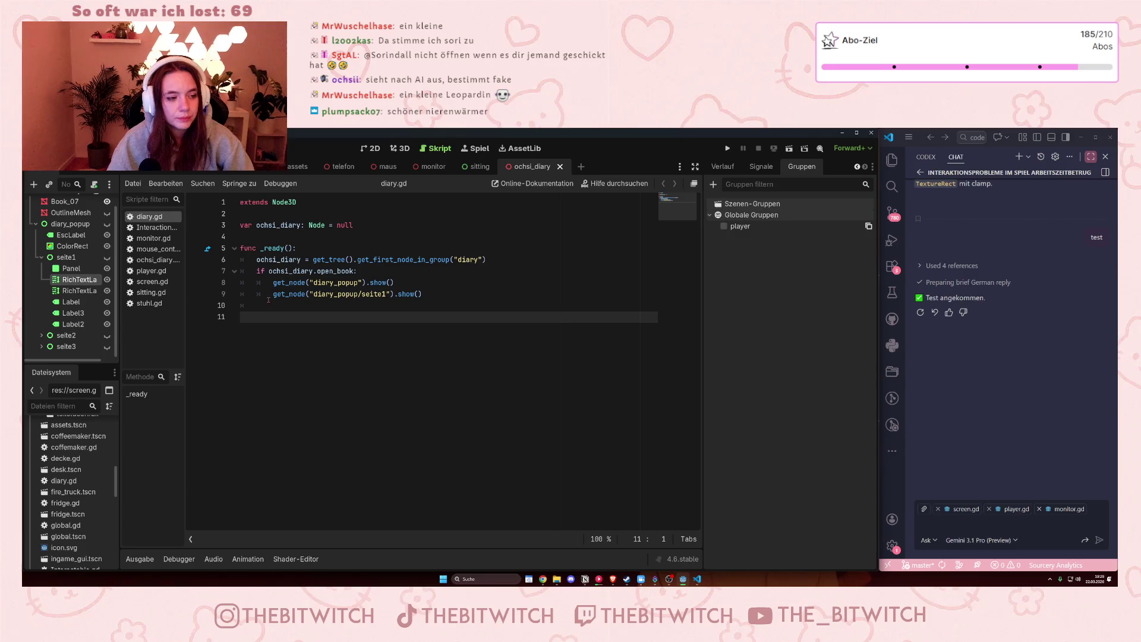
- Playtest the game in a widened view: sit on the chair, read the diary, then stop
{"action": "key", "text": "F5"}
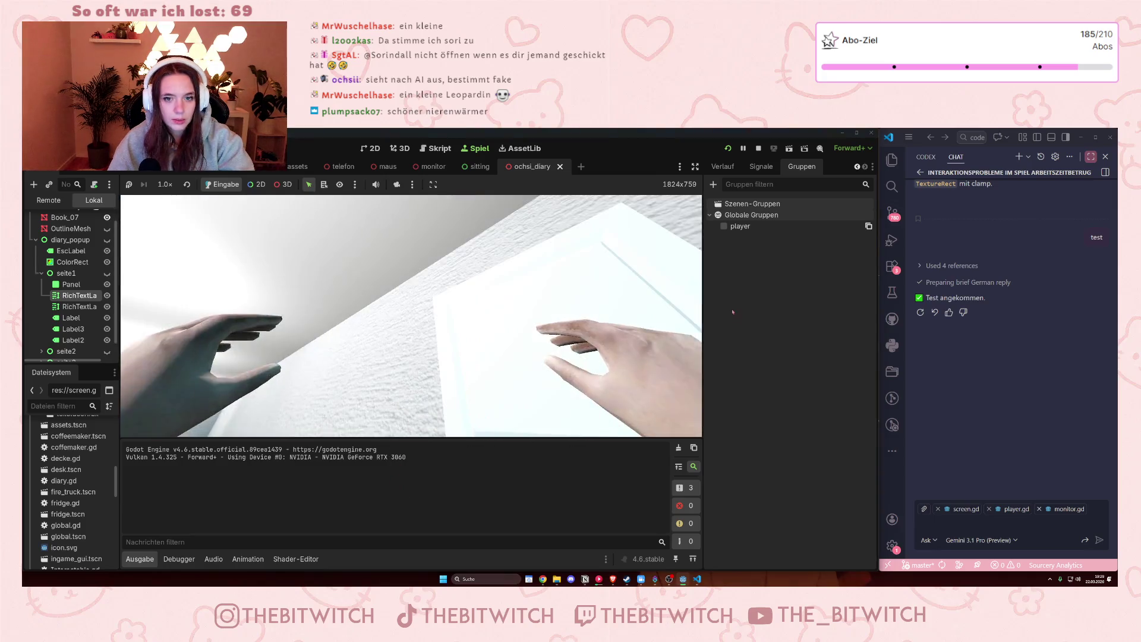
{"action": "left_click_drag", "start_coordinate": [697, 329], "coordinate": [765, 327]}
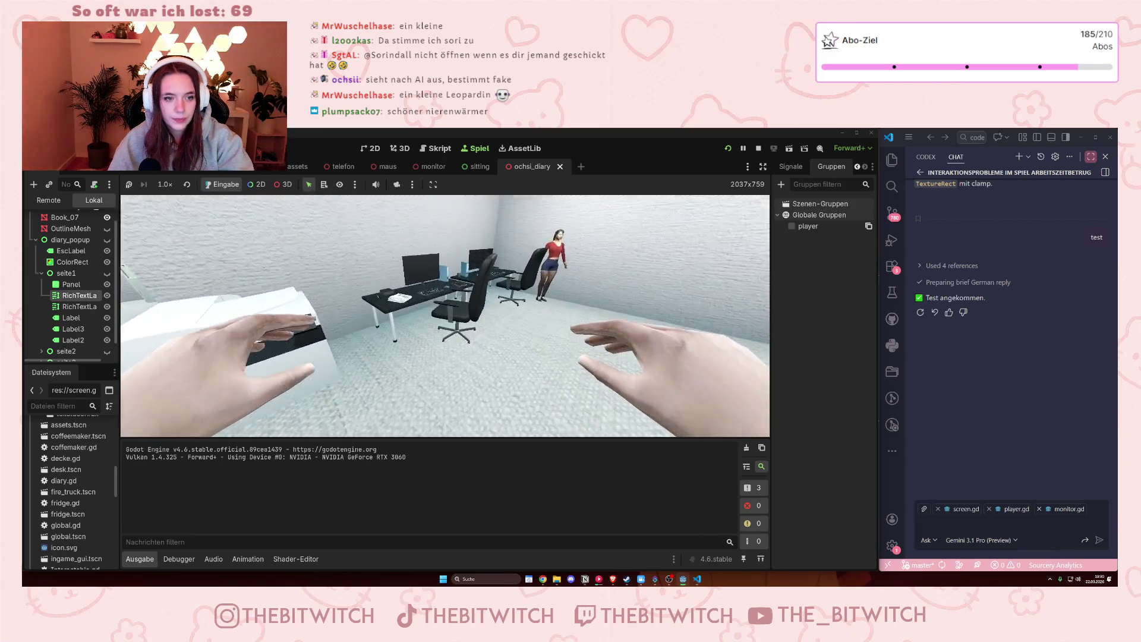
{"action": "key", "text": "e"}
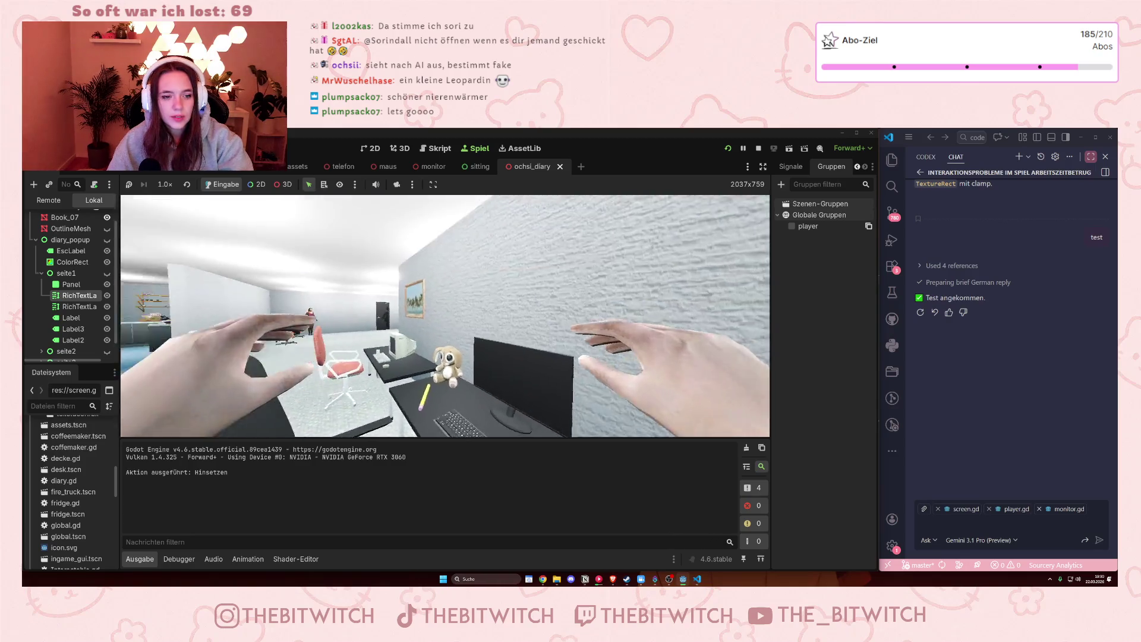
{"action": "key", "text": "e"}
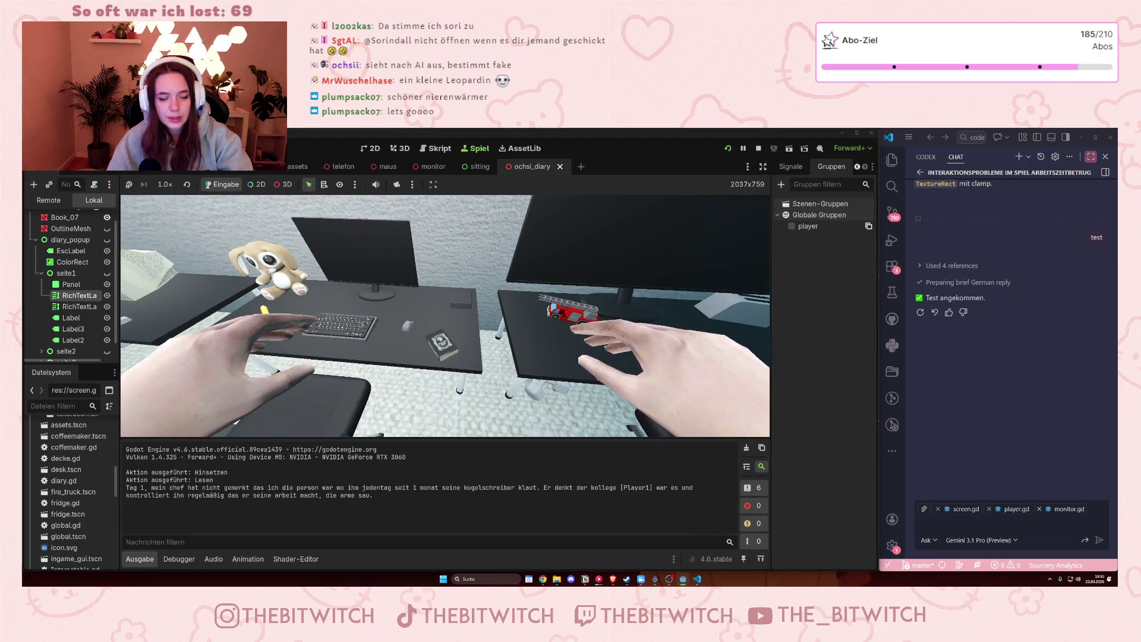
{"action": "left_click", "coordinate": [757, 149]}
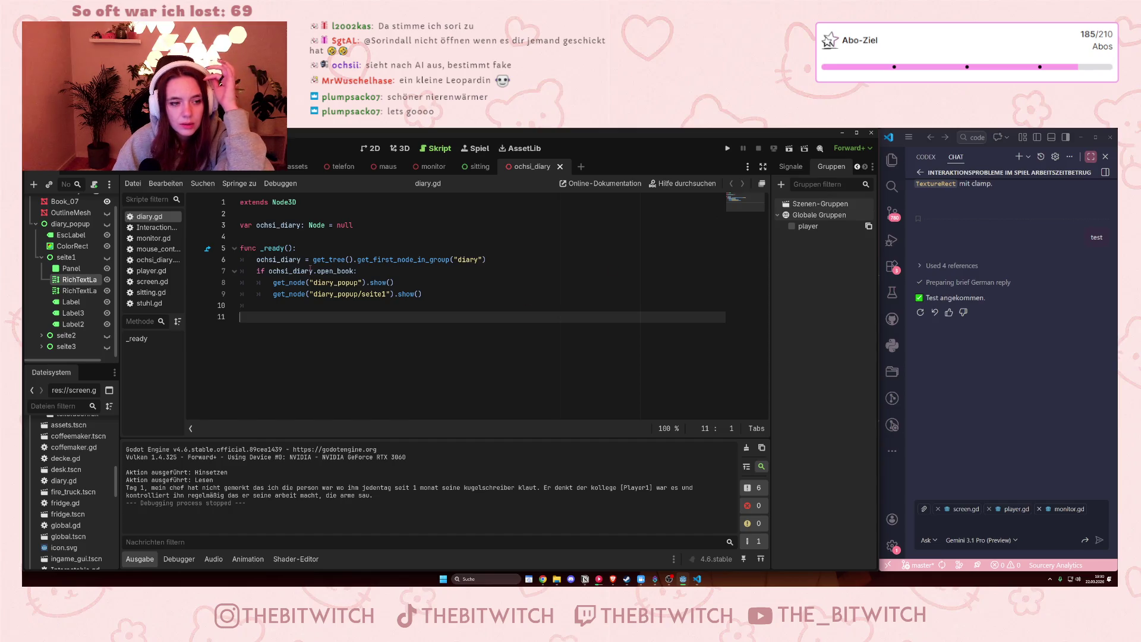
{"action": "mouse_move", "coordinate": [289, 270]}
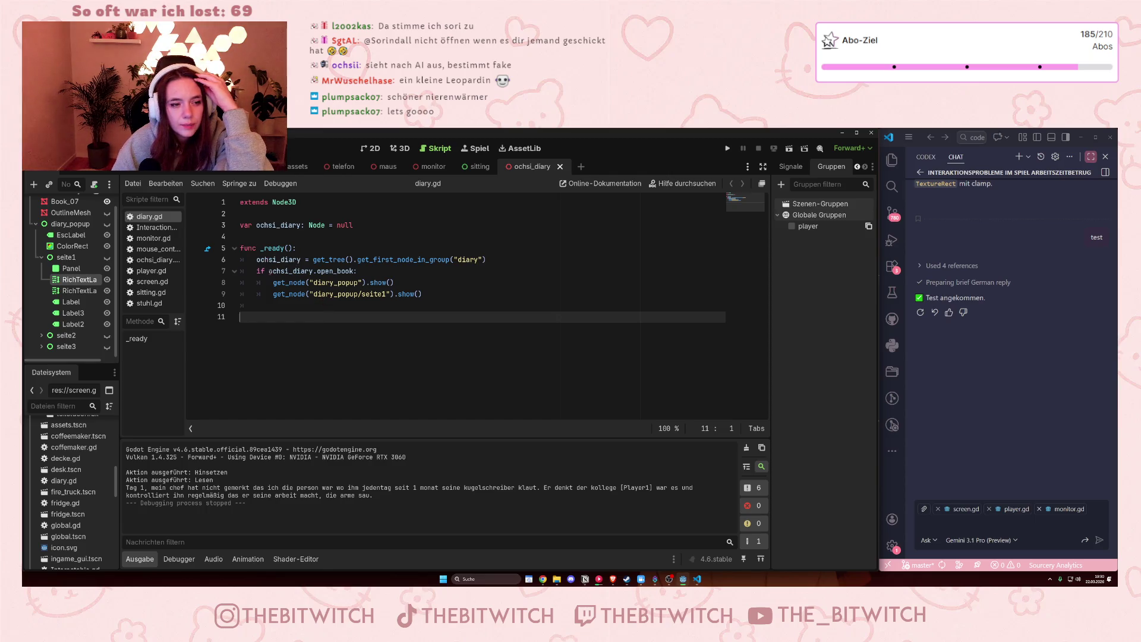
{"action": "left_click", "coordinate": [155, 262]}
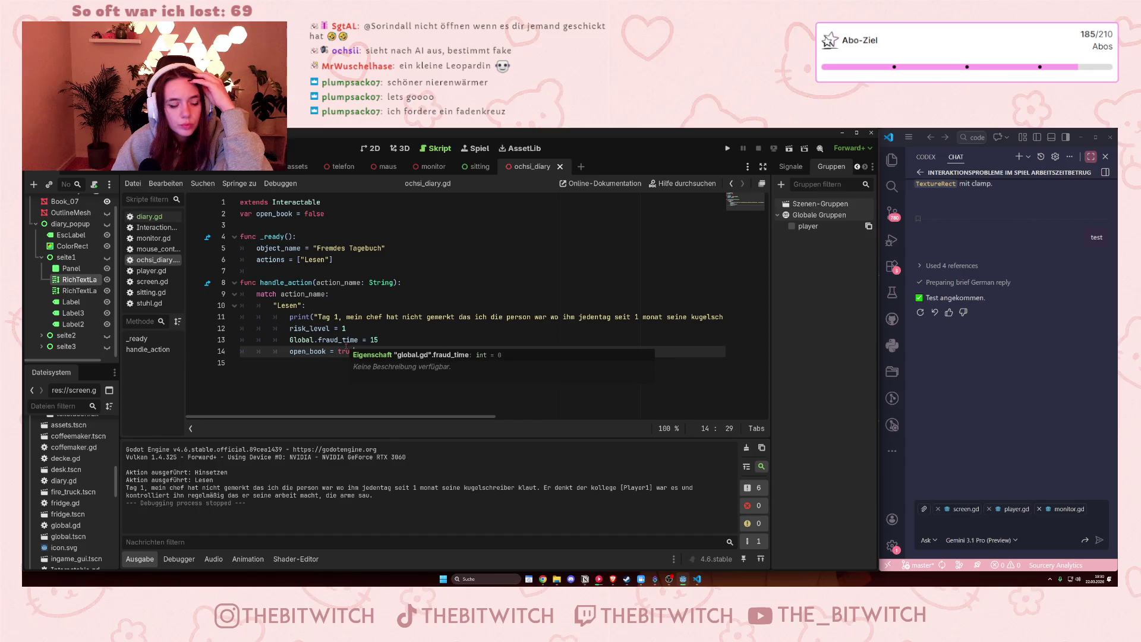
{"action": "left_click", "coordinate": [151, 219]}
{"action": "mouse_move", "coordinate": [272, 282]}
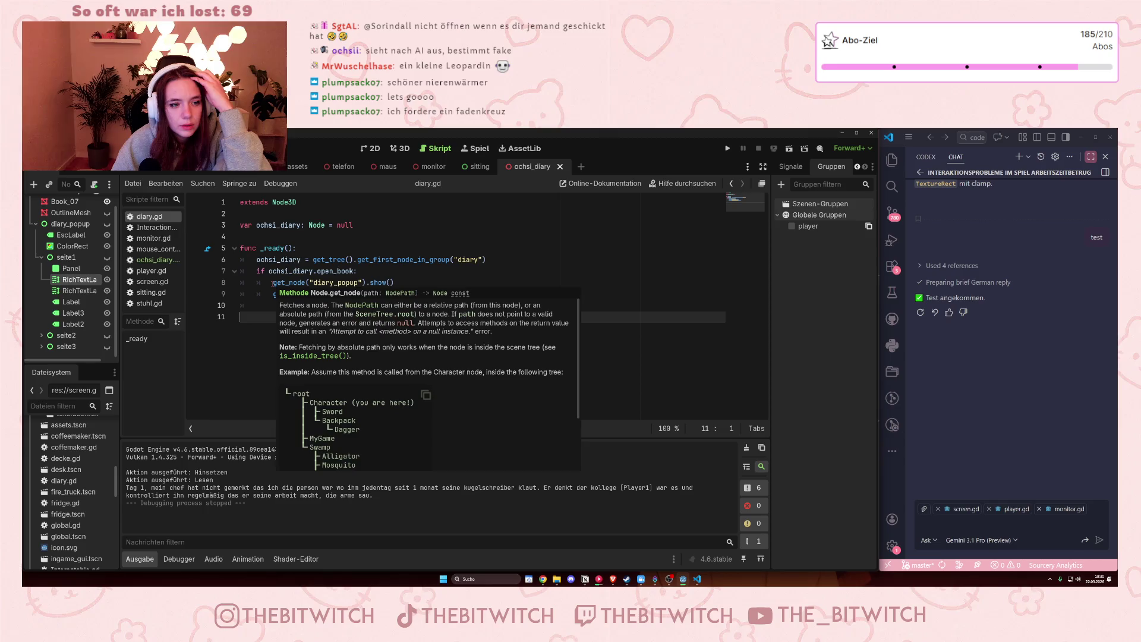
{"action": "left_click", "coordinate": [397, 282]}
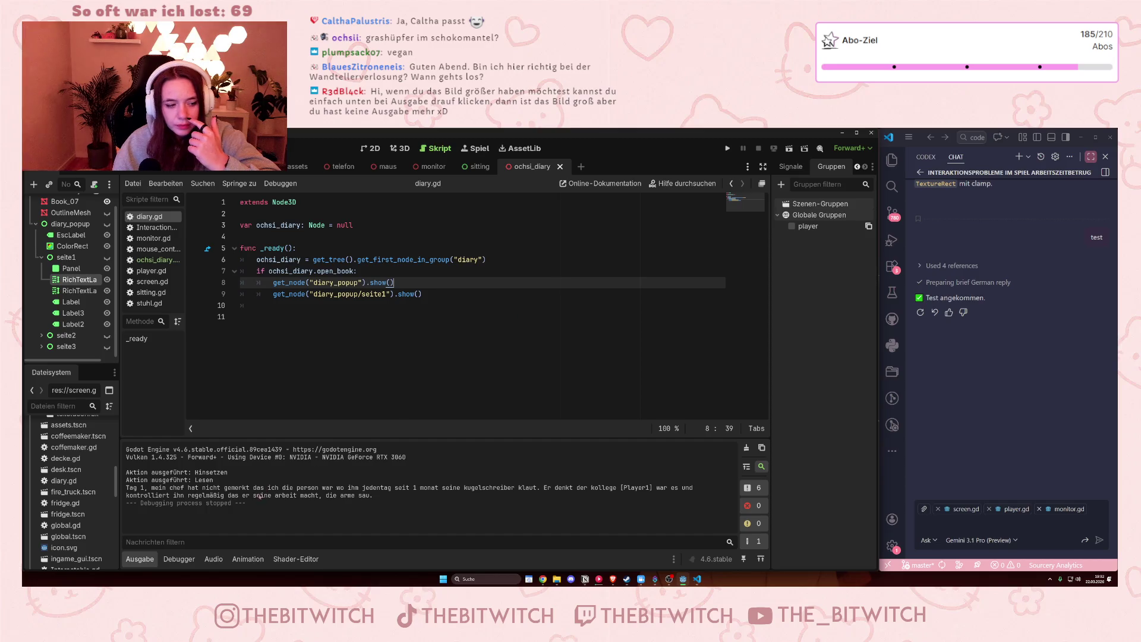
- Collapse the Ausgabe output panel so diary.gd fills the editor, and place the caret on line 9
{"action": "left_click", "coordinate": [140, 559]}
{"action": "left_click", "coordinate": [139, 560]}
{"action": "left_click", "coordinate": [140, 559]}
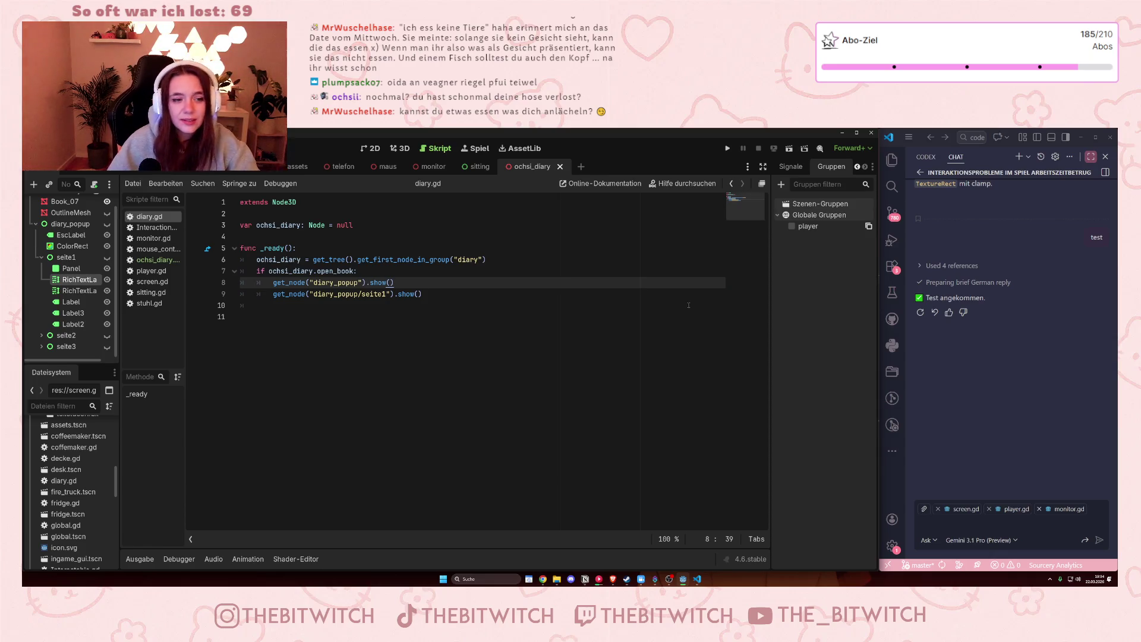
{"action": "left_click", "coordinate": [547, 291]}
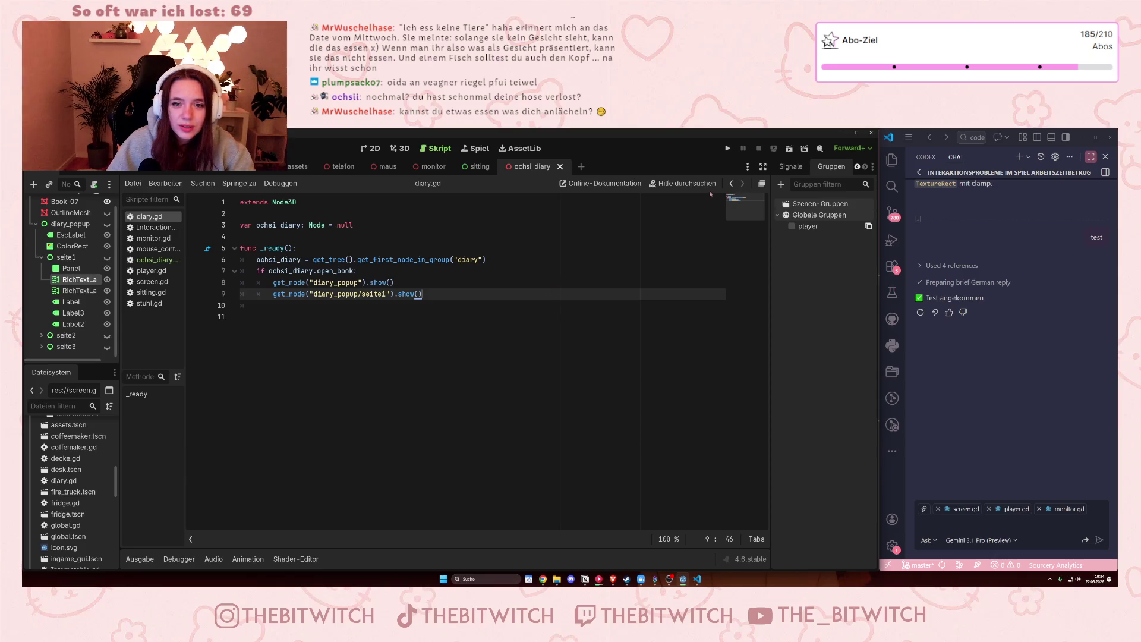
{"action": "key", "text": "F5"}
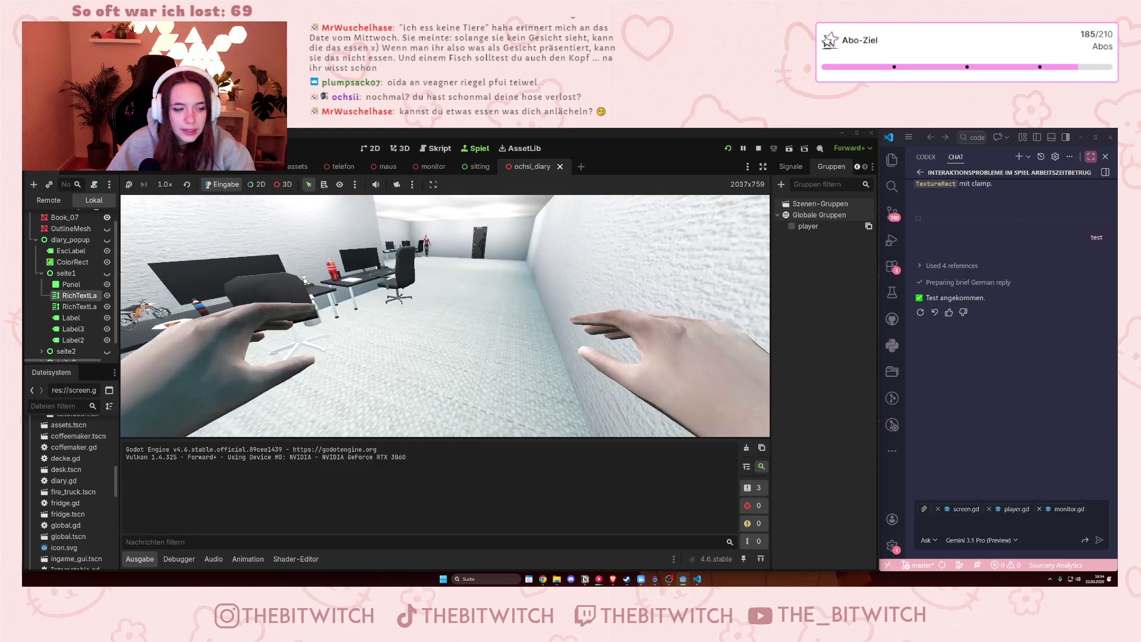
{"action": "mouse_move", "coordinate": [444, 316]}
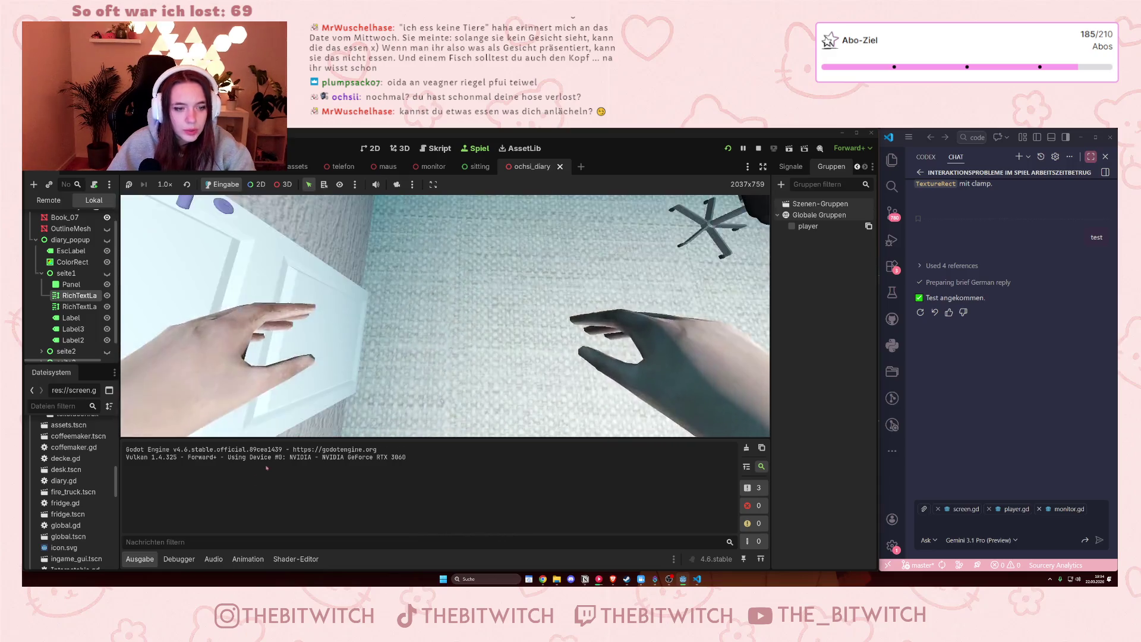
{"action": "left_click", "coordinate": [140, 559]}
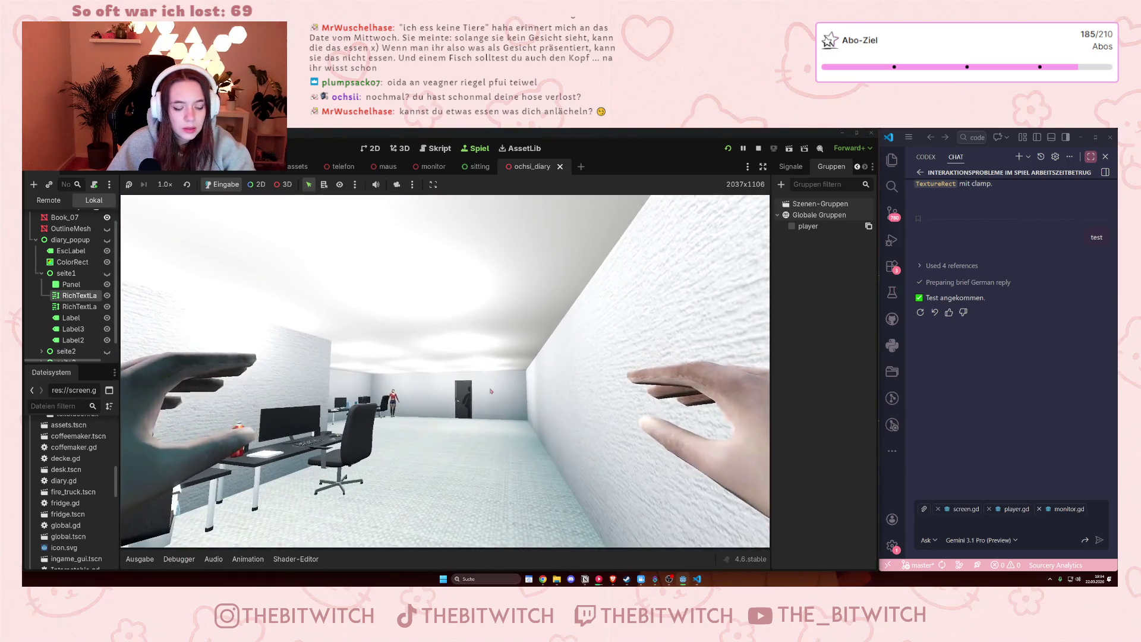
{"action": "mouse_move", "coordinate": [491, 391]}
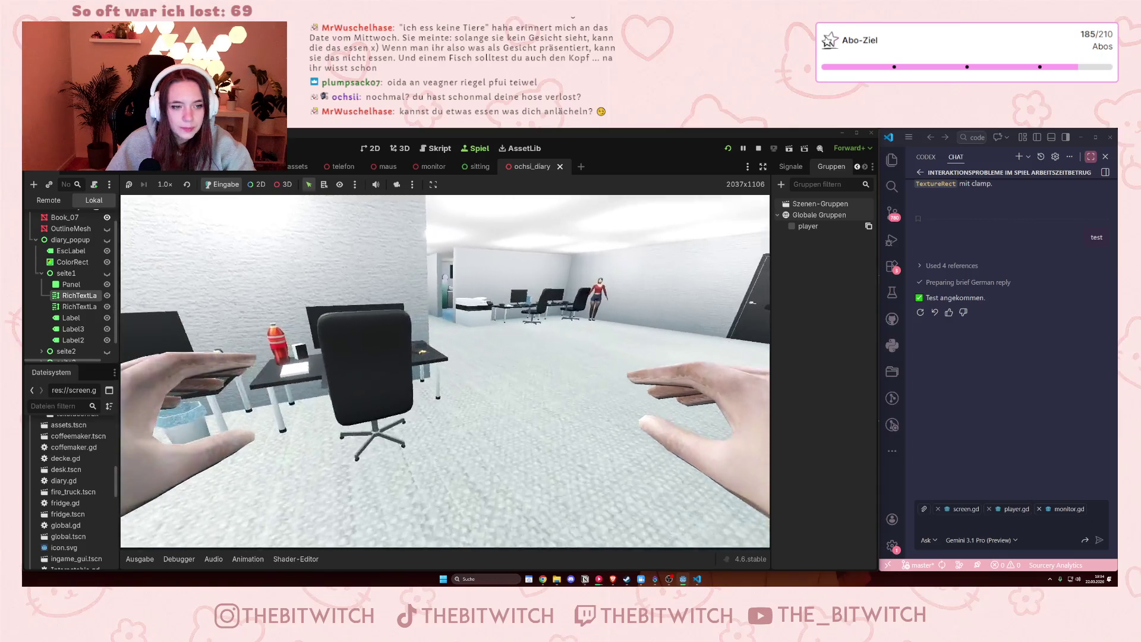
{"action": "mouse_move", "coordinate": [444, 371]}
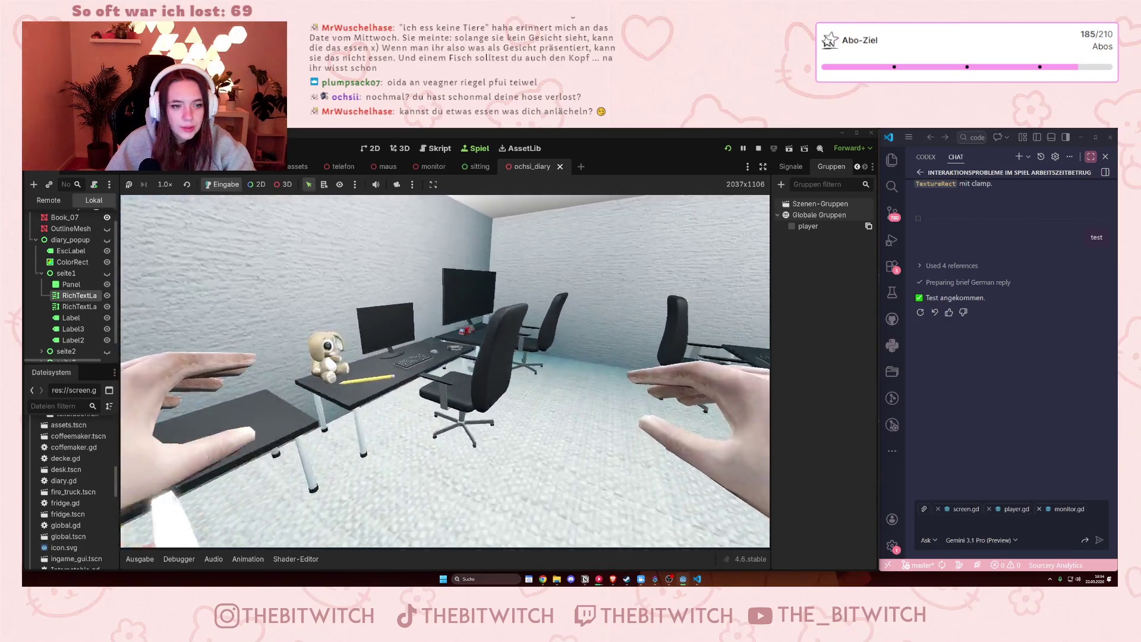
{"action": "key", "text": "w"}
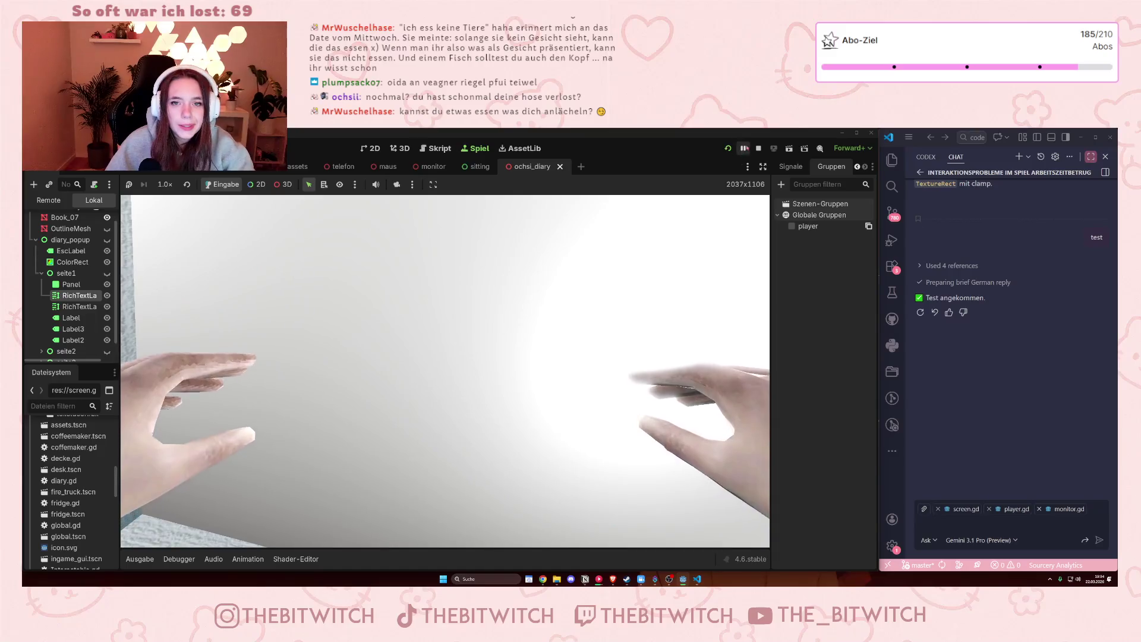
{"action": "key", "text": "F8"}
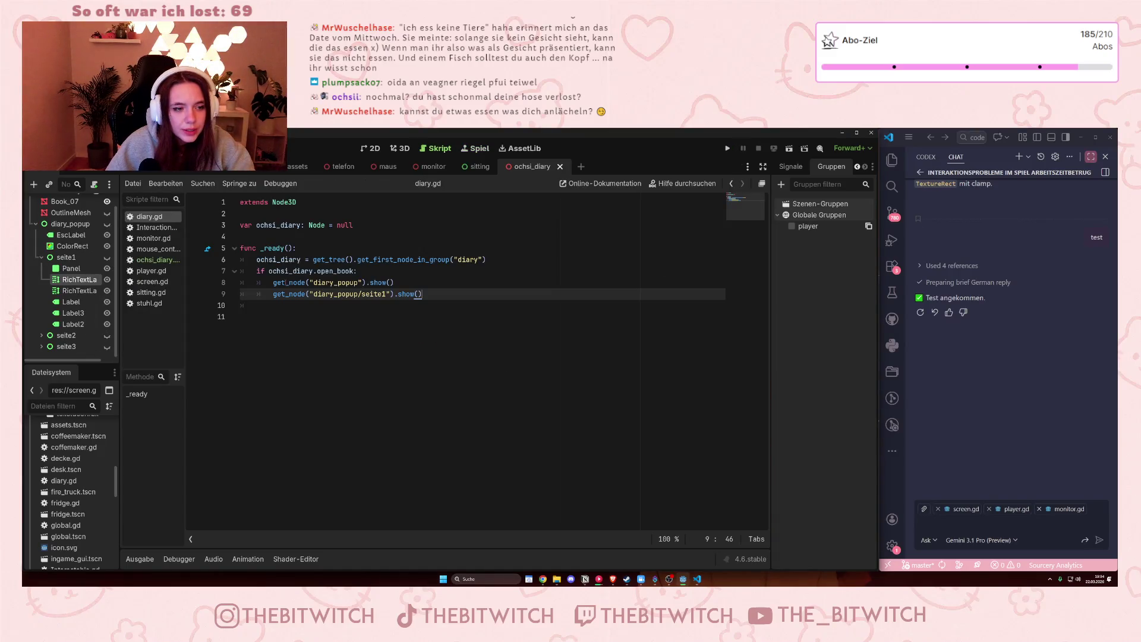
{"action": "left_click", "coordinate": [283, 282]}
{"action": "mouse_move", "coordinate": [273, 282]}
{"action": "left_mouse_down"}
{"action": "mouse_move", "coordinate": [382, 284]}
{"action": "mouse_move", "coordinate": [416, 305]}
{"action": "left_mouse_up"}
{"action": "left_click", "coordinate": [391, 283]}
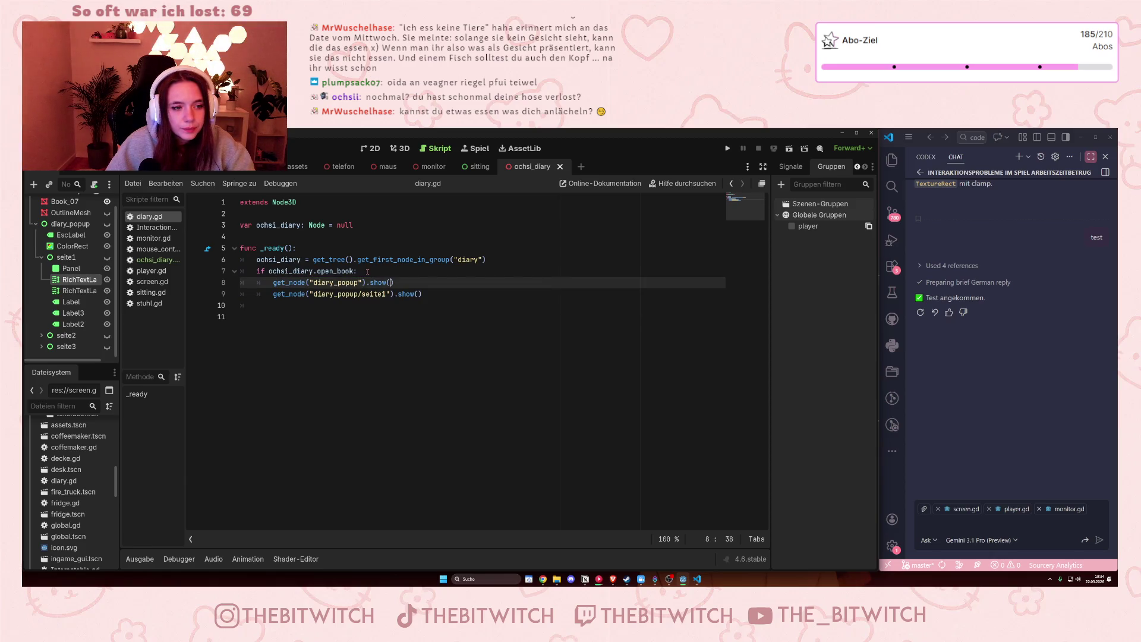
{"action": "left_click", "coordinate": [150, 260]}
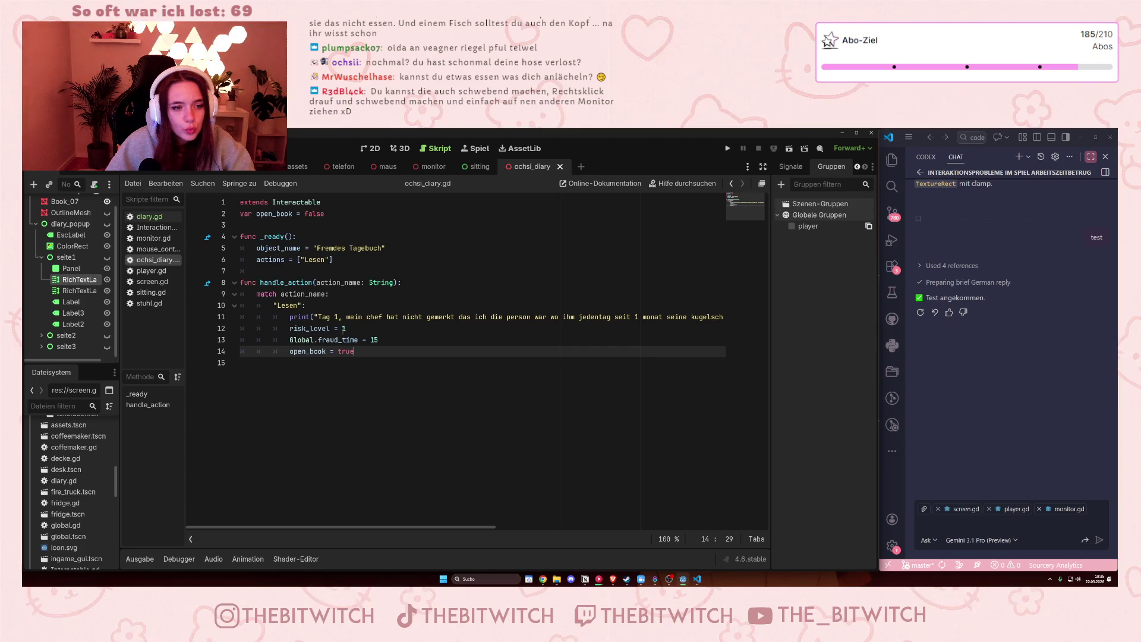
{"action": "left_click", "coordinate": [148, 217]}
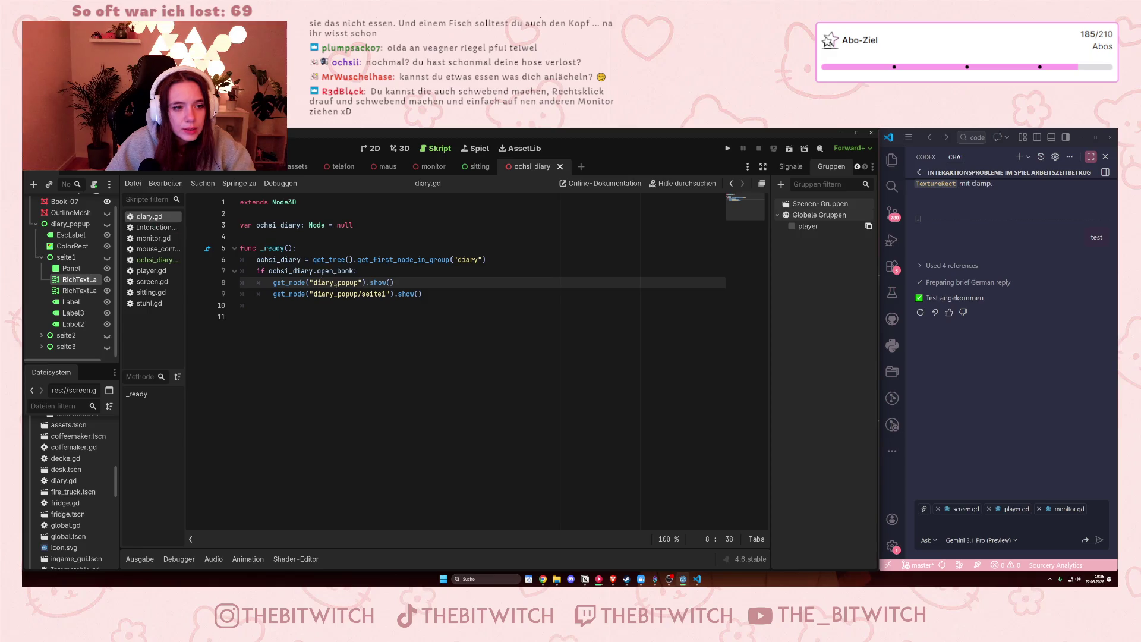
{"action": "scroll", "coordinate": [89, 304], "scroll_direction": "up", "scroll_amount": 1}
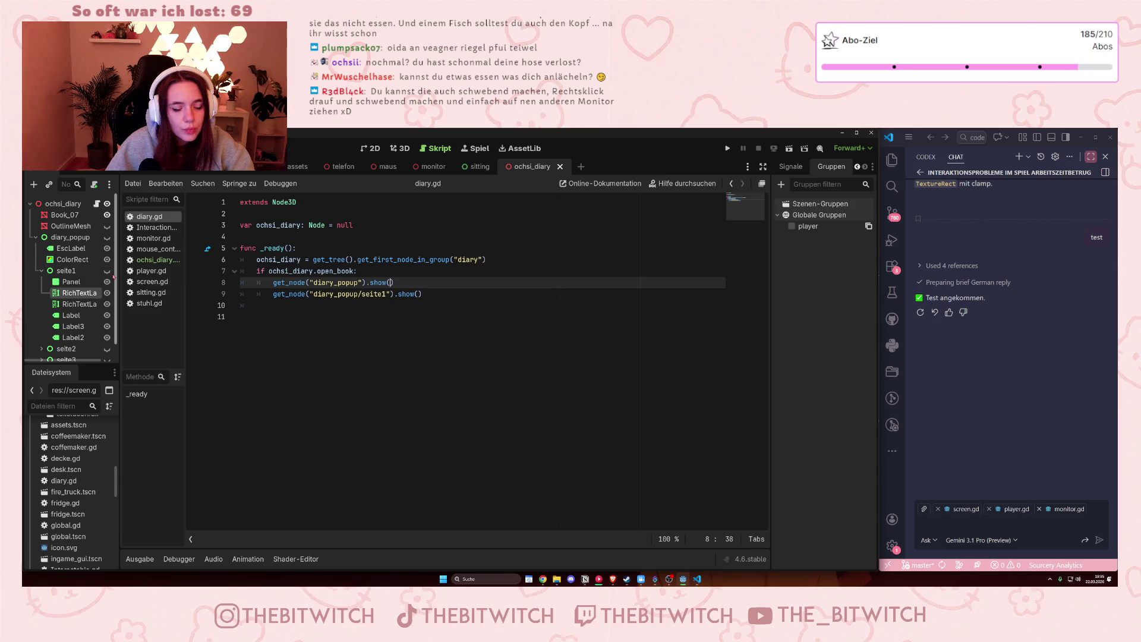
{"action": "left_click", "coordinate": [330, 285]}
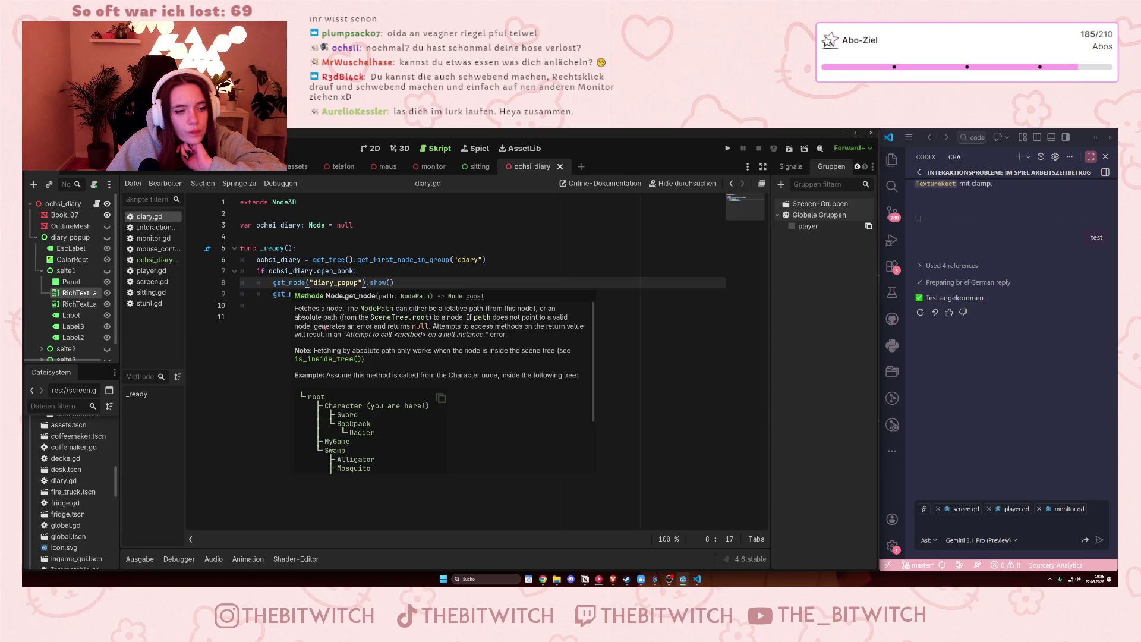
- Scroll the get_node documentation down to its valid example calls, then return to editing line 8
{"action": "scroll", "coordinate": [325, 328], "scroll_direction": "down", "scroll_amount": 2}
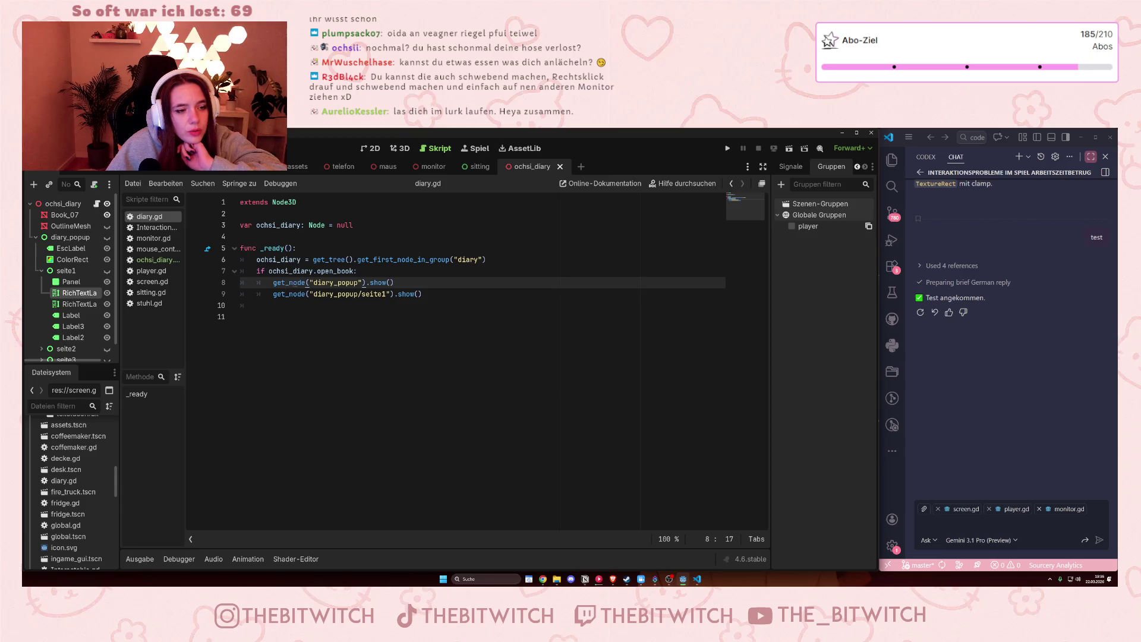
{"action": "mouse_move", "coordinate": [307, 283]}
{"action": "scroll", "coordinate": [378, 397], "scroll_direction": "down", "scroll_amount": 1}
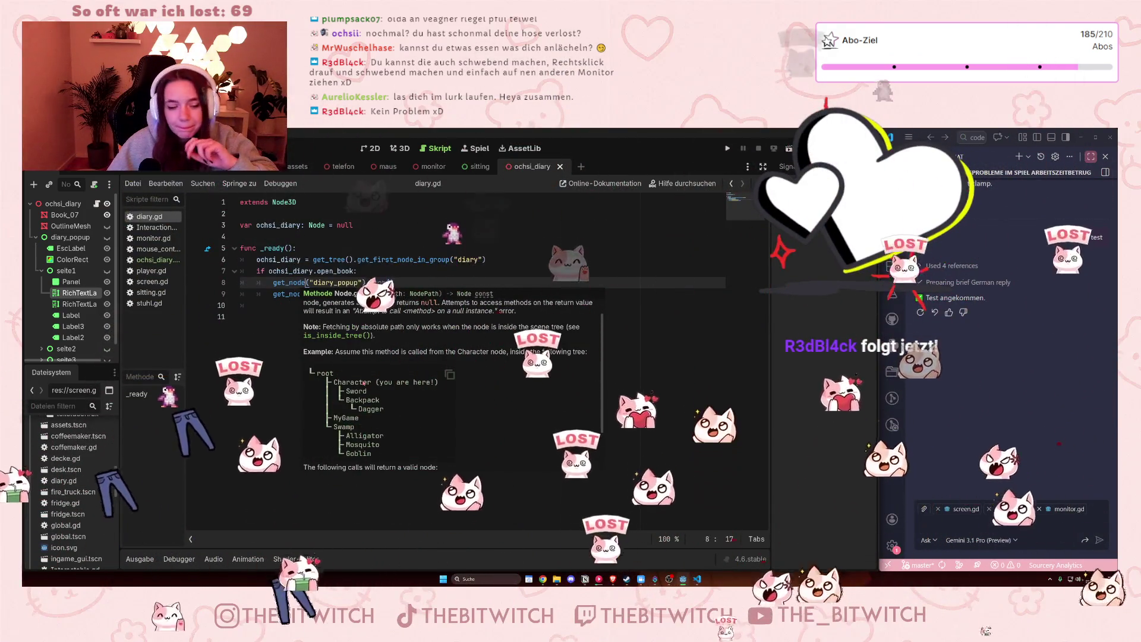
{"action": "scroll", "coordinate": [372, 372], "scroll_direction": "down", "scroll_amount": 1}
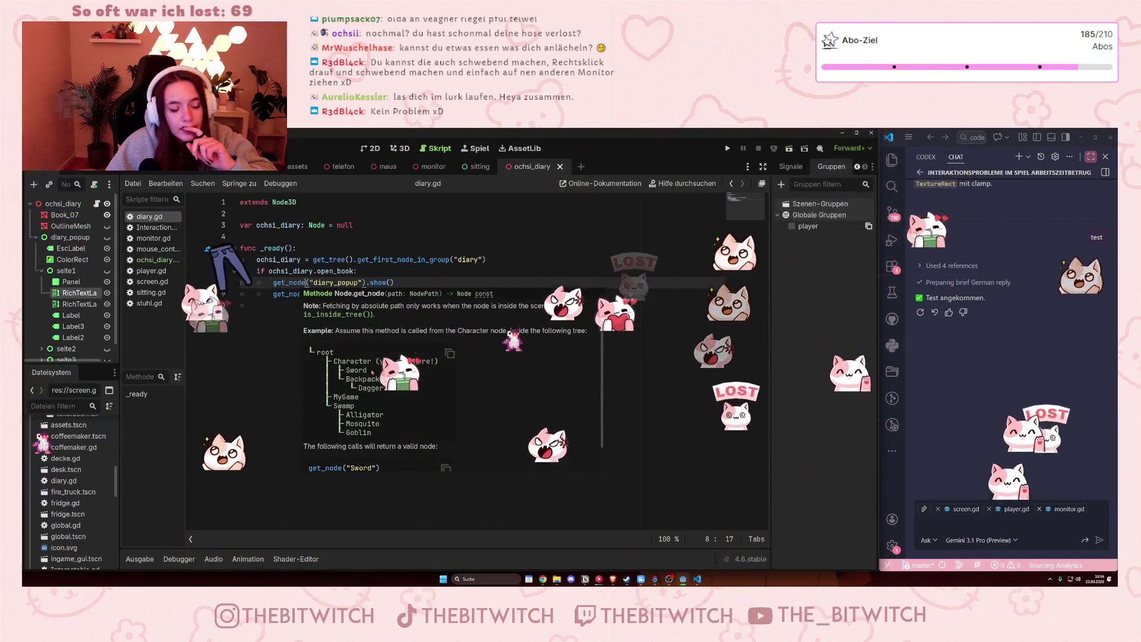
{"action": "scroll", "coordinate": [372, 372], "scroll_direction": "down", "scroll_amount": 2}
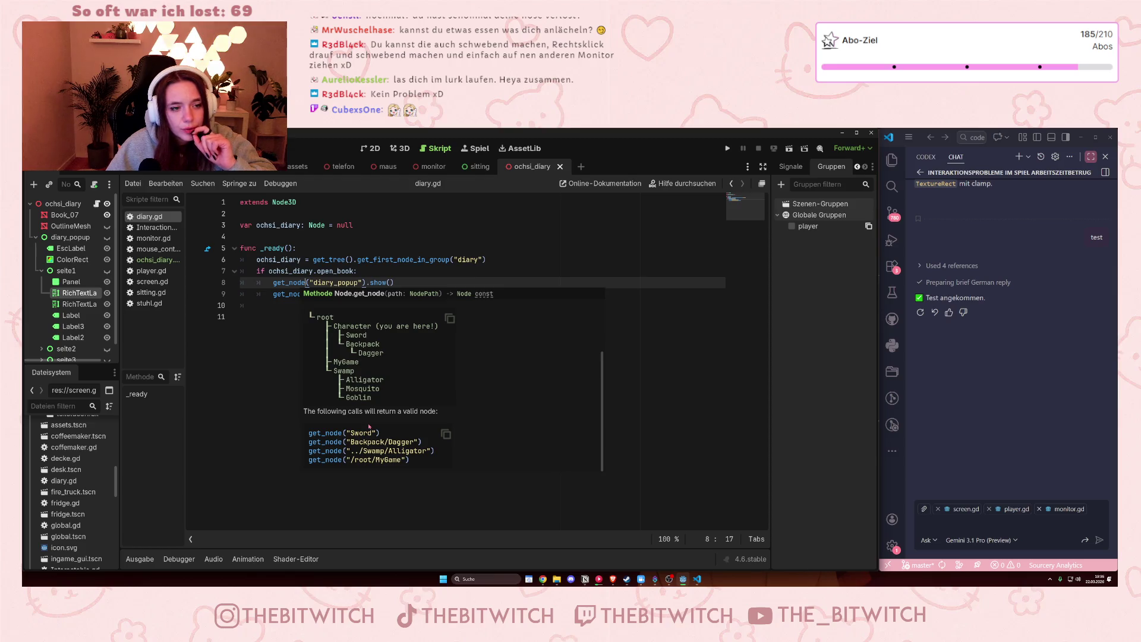
{"action": "left_click", "coordinate": [367, 283]}
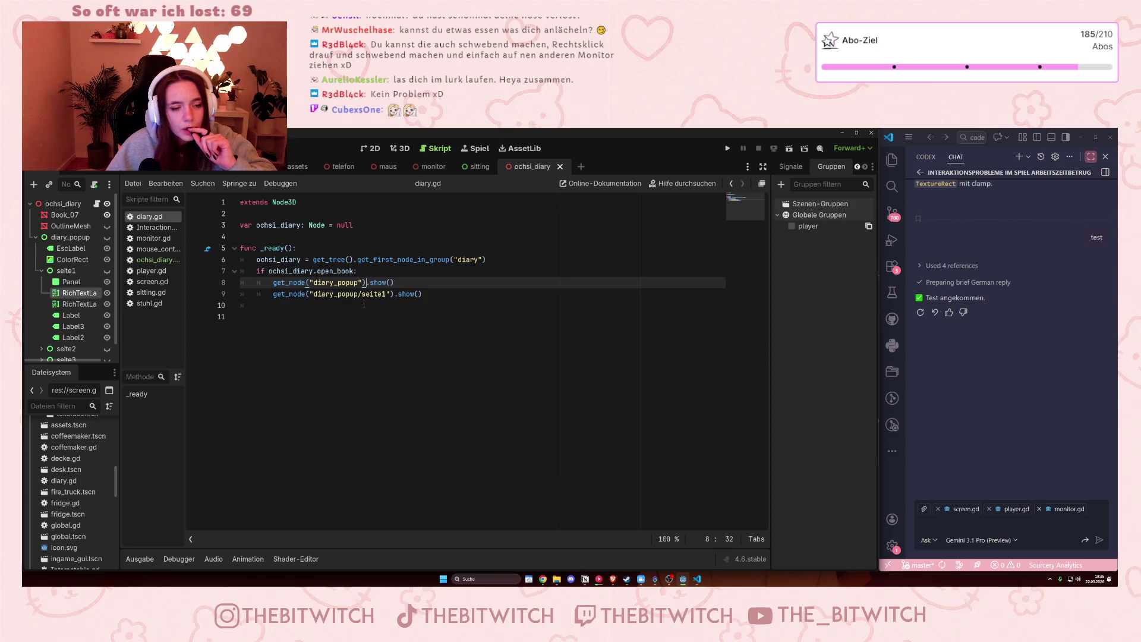
- Add print("open book") inside the open_book check in diary.gd and save
{"action": "left_click", "coordinate": [367, 266]}
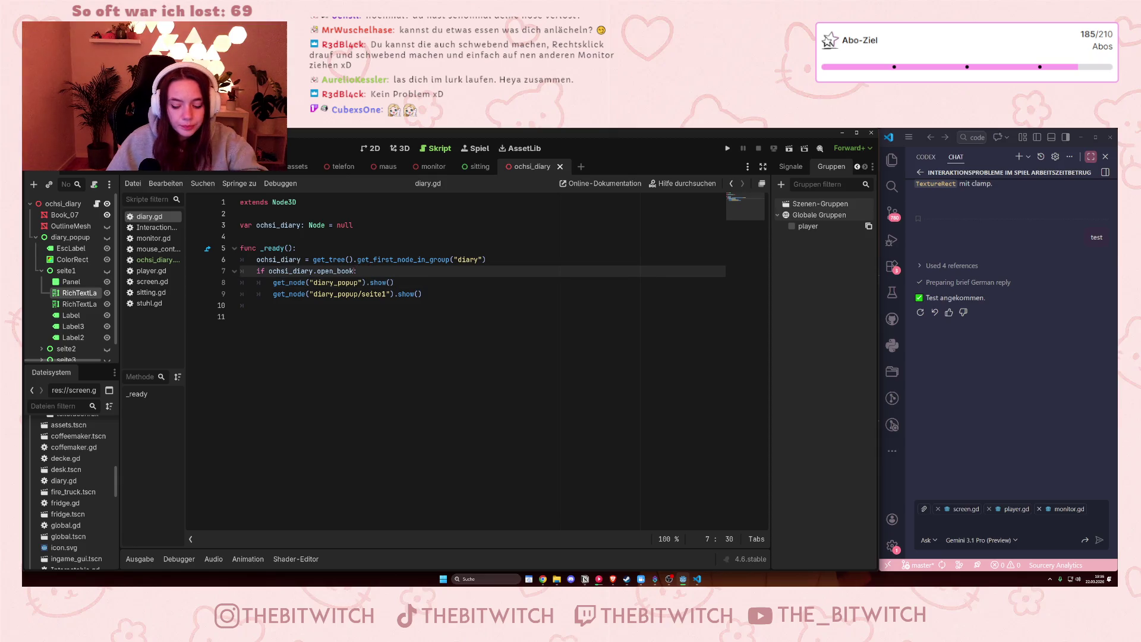
{"action": "key", "text": "Return"}
{"action": "type", "text": "print"}
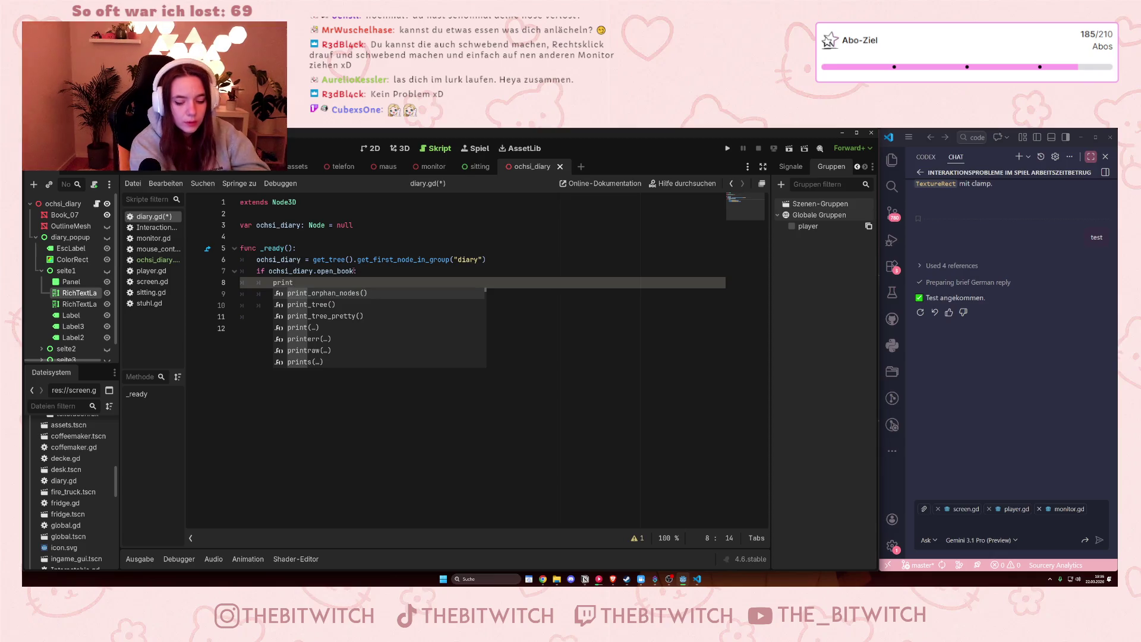
{"action": "type", "text": "(\""}
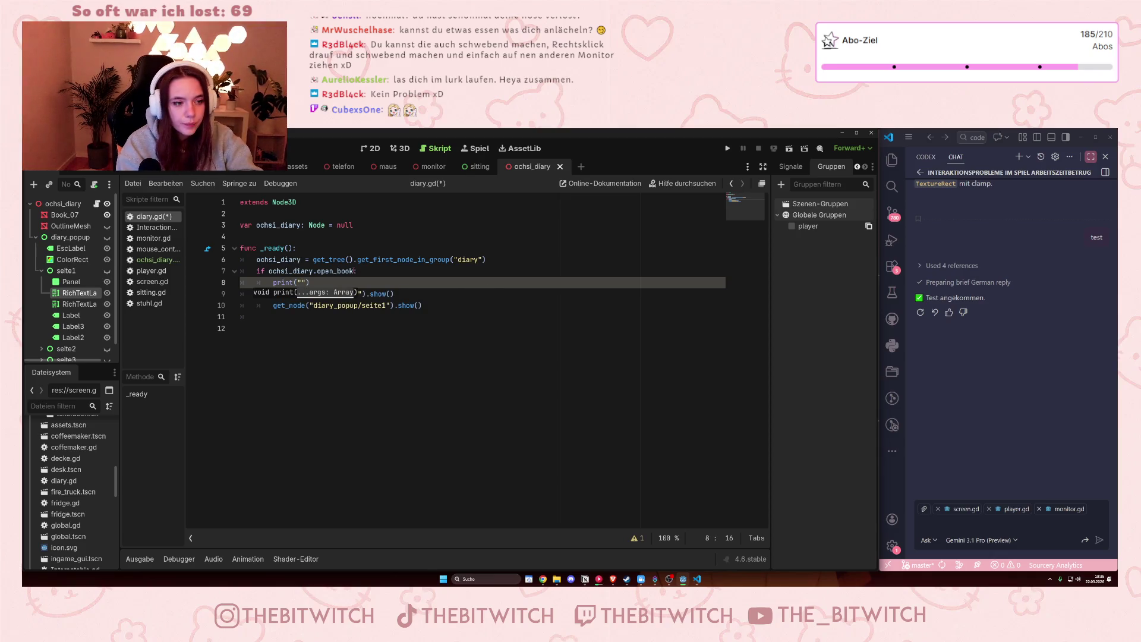
{"action": "type", "text": "open b"}
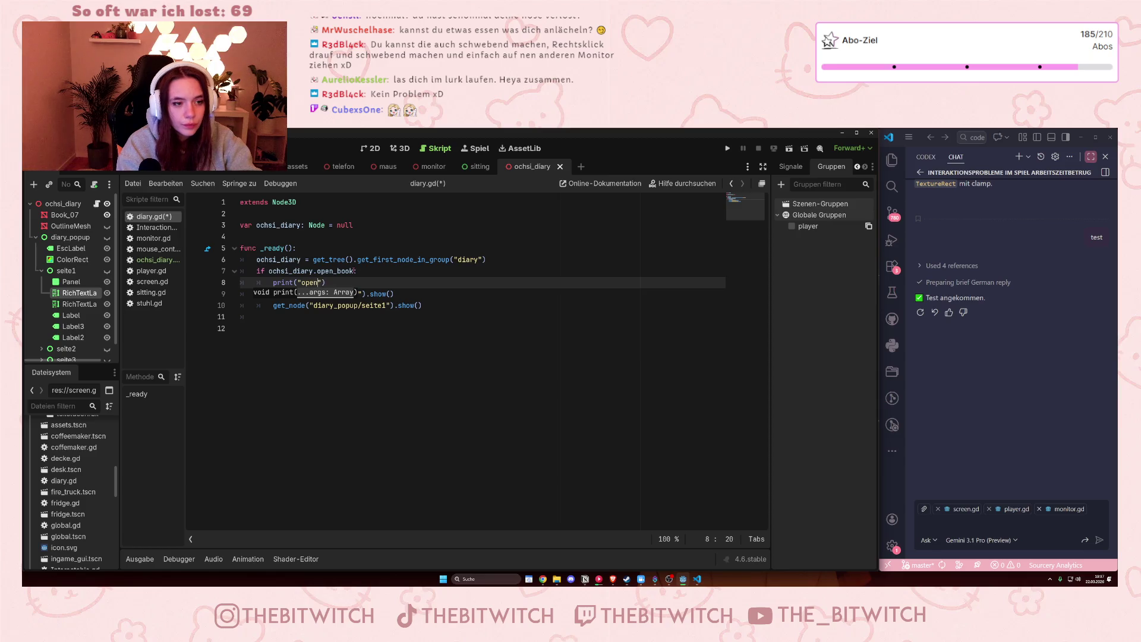
{"action": "type", "text": "ook"}
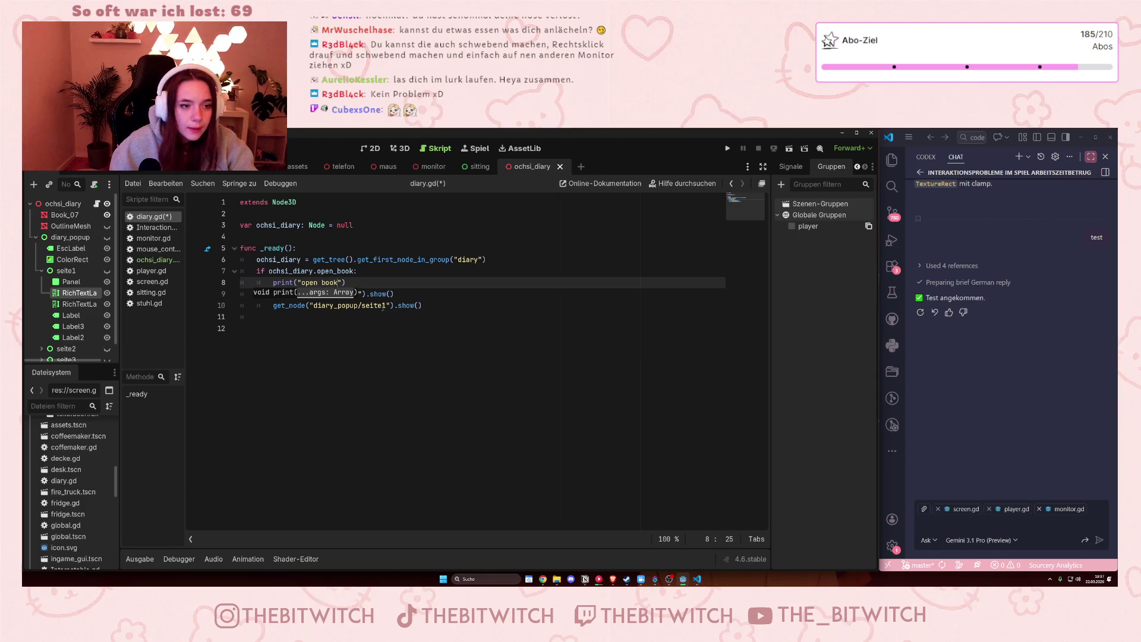
{"action": "left_click", "coordinate": [383, 305]}
{"action": "key", "text": "ctrl+s"}
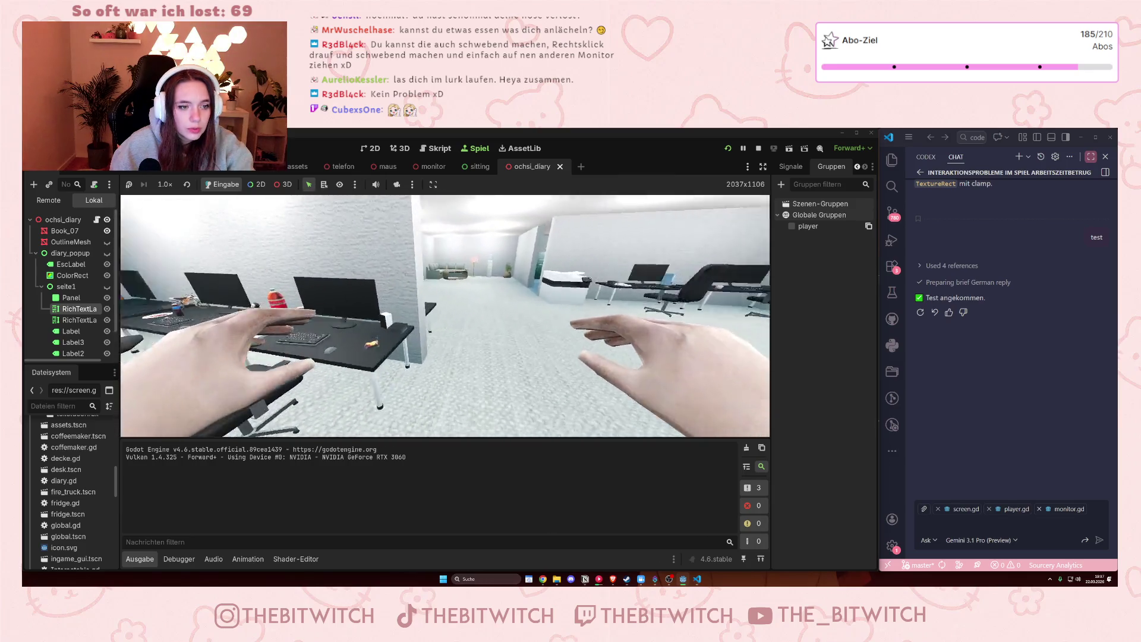
- Walk to the desk and read the diary, stop with F8, and select the print("open book") line
{"action": "key", "text": "w"}
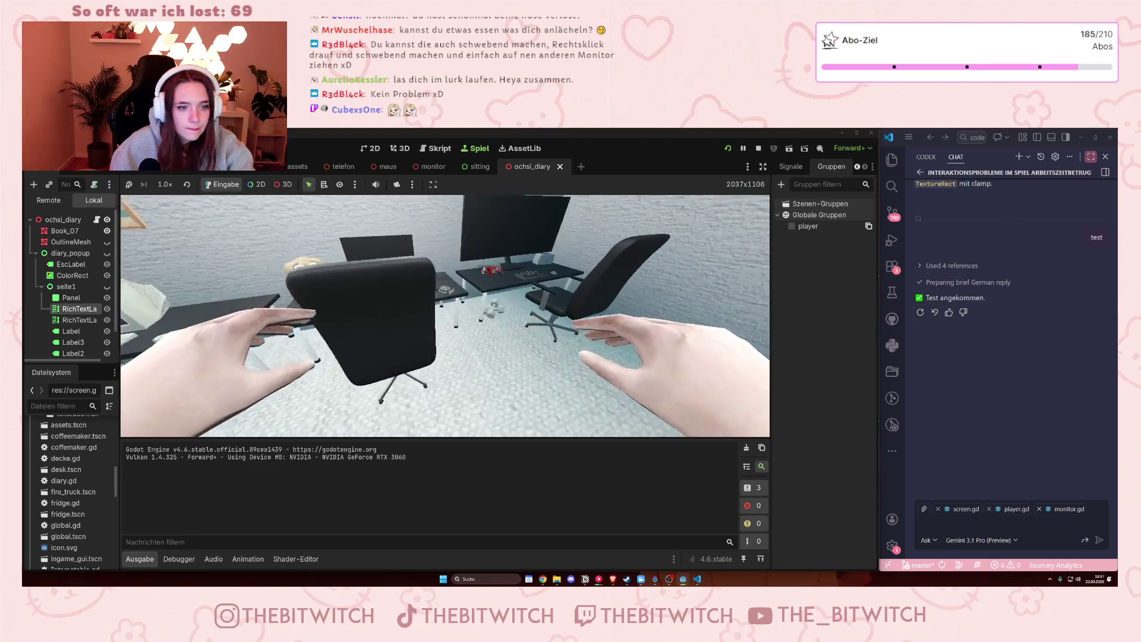
{"action": "key", "text": "e"}
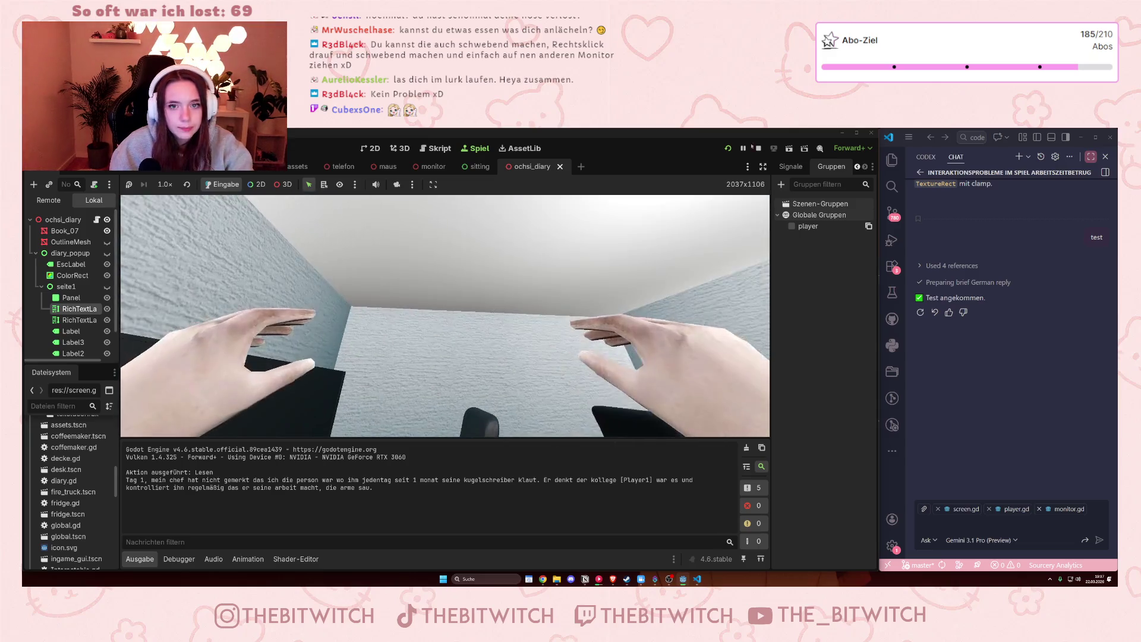
{"action": "key", "text": "F8"}
{"action": "left_click", "coordinate": [289, 293]}
{"action": "left_click_drag", "start_coordinate": [353, 283], "coordinate": [273, 283]}
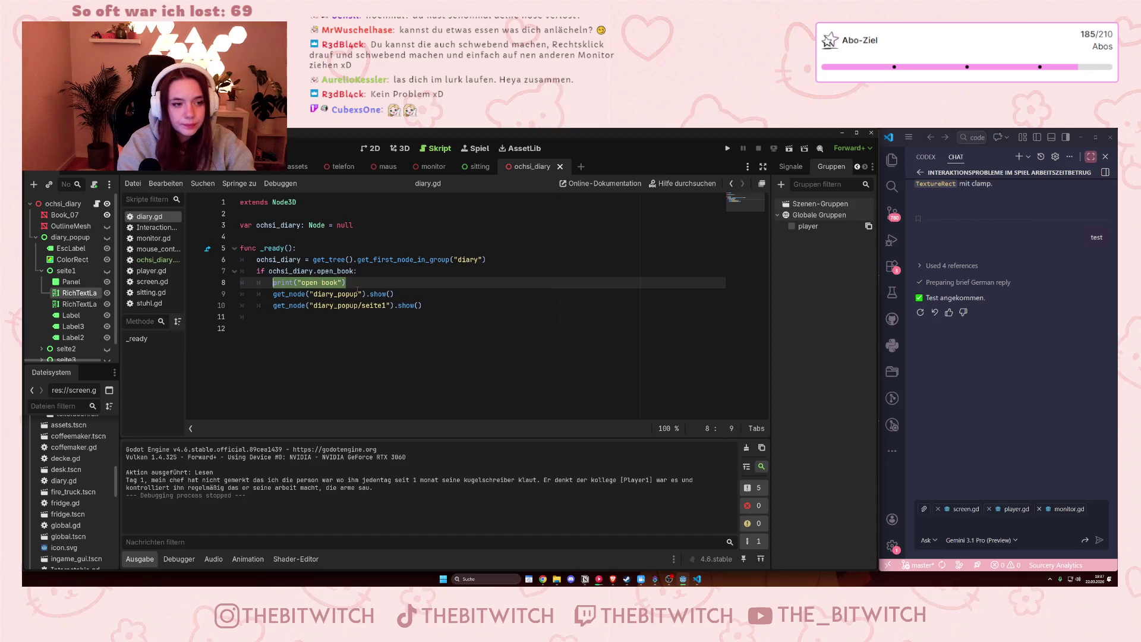
- Delete the debug print line and remove the other scene's node from the diary group
{"action": "key", "text": "BackSpace"}
{"action": "key", "text": "BackSpace"}
{"action": "key", "text": "BackSpace"}
{"action": "key", "text": "BackSpace"}
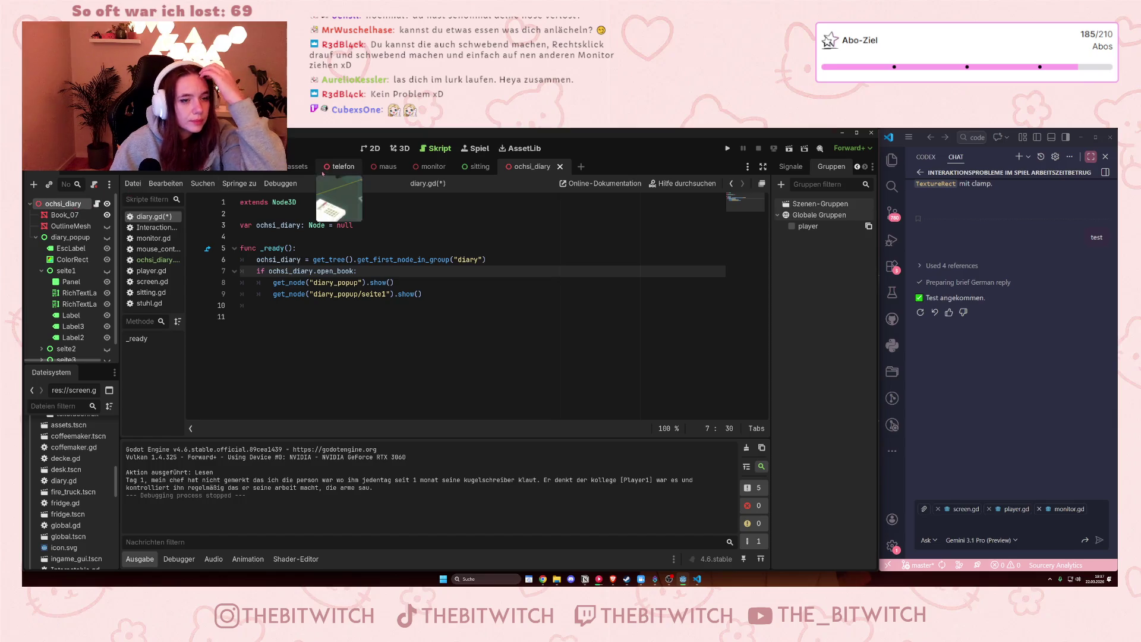
{"action": "mouse_move", "coordinate": [87, 197]}
{"action": "left_mouse_down"}
{"action": "mouse_move", "coordinate": [153, 271]}
{"action": "mouse_move", "coordinate": [123, 174]}
{"action": "left_mouse_up"}
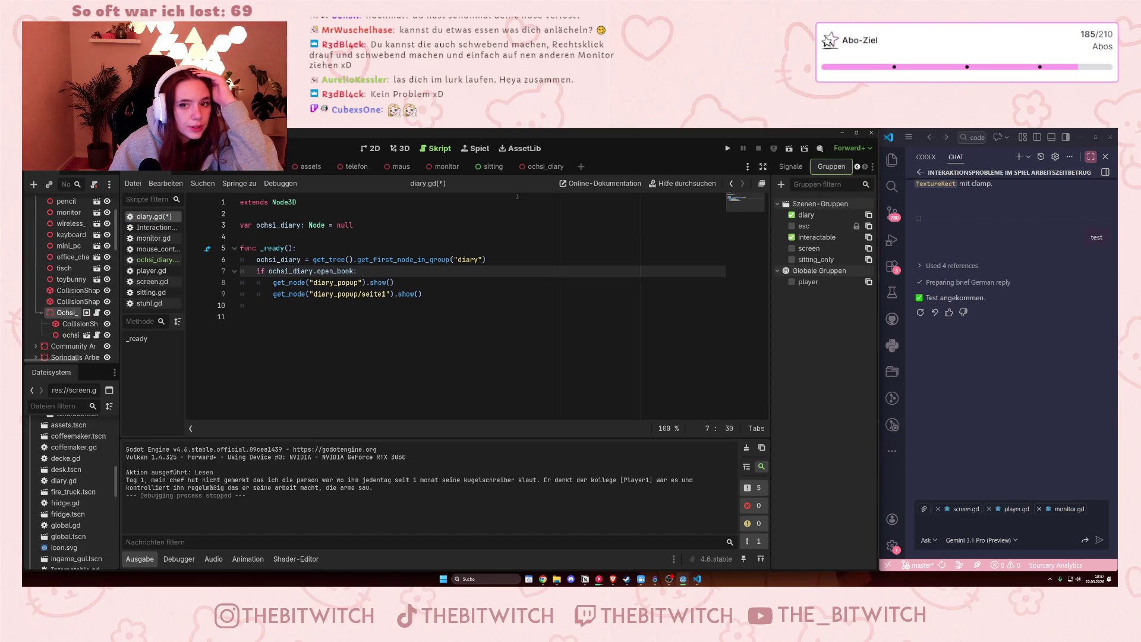
{"action": "left_click", "coordinate": [791, 215]}
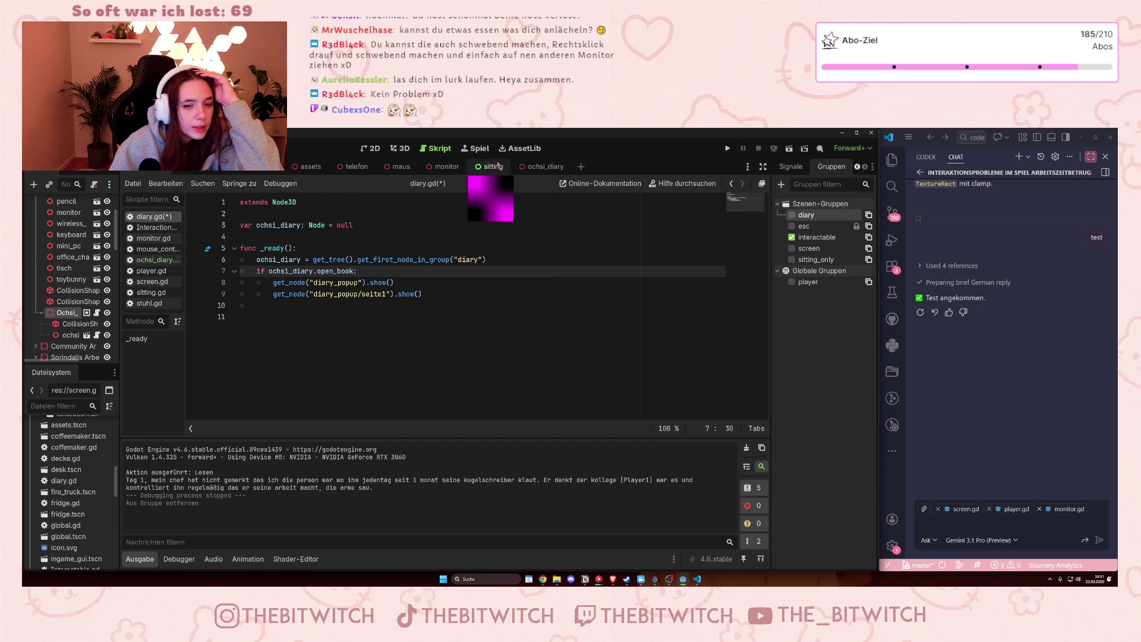
- Add ochsi_diary to a new 'diary' group and save the scene
{"action": "left_click", "coordinate": [540, 166]}
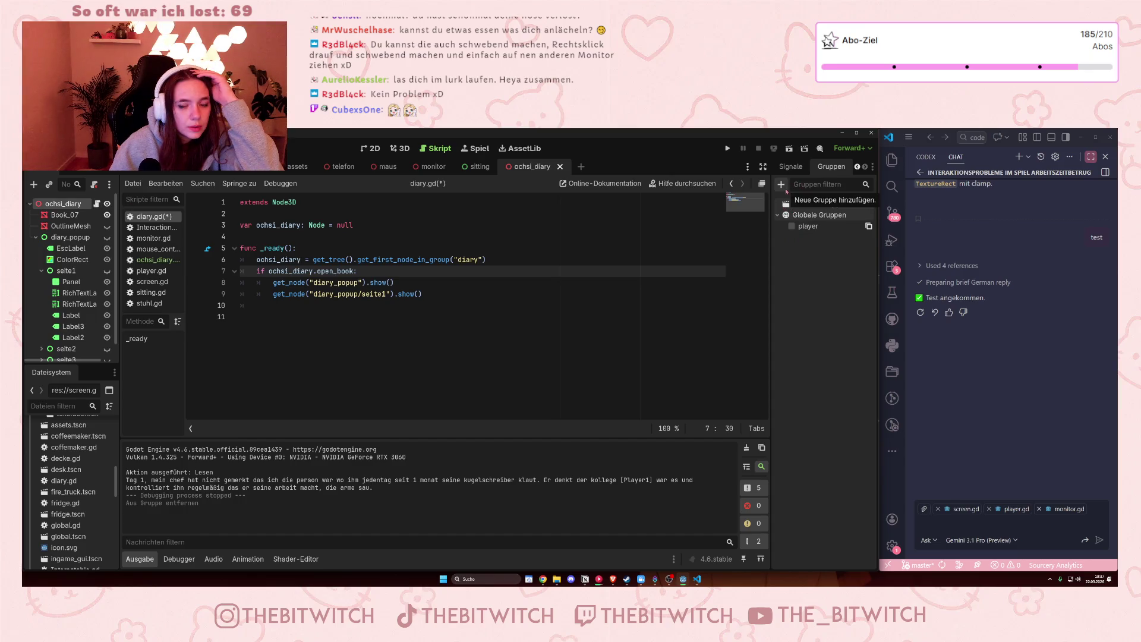
{"action": "left_click", "coordinate": [781, 185]}
{"action": "type", "text": "diary"}
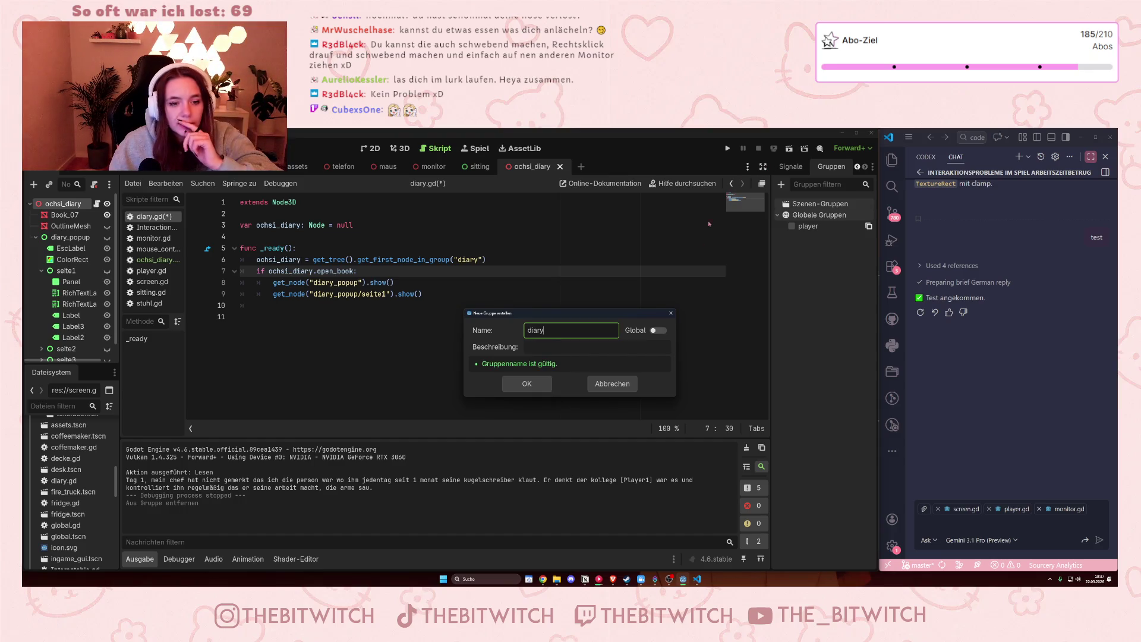
{"action": "left_click", "coordinate": [523, 381]}
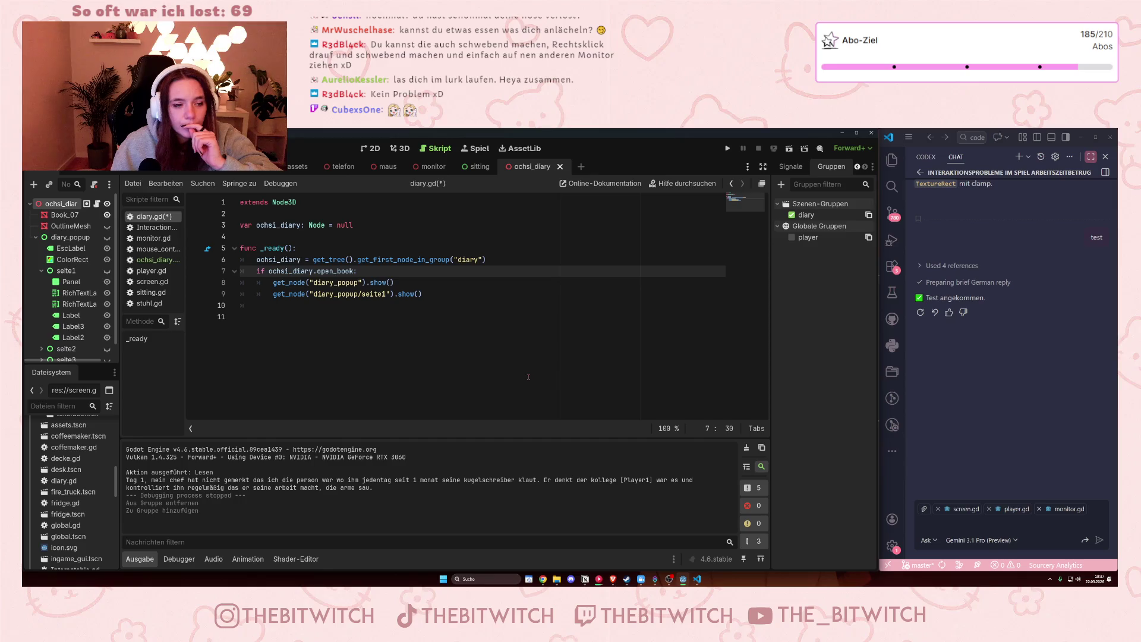
{"action": "left_click", "coordinate": [428, 304]}
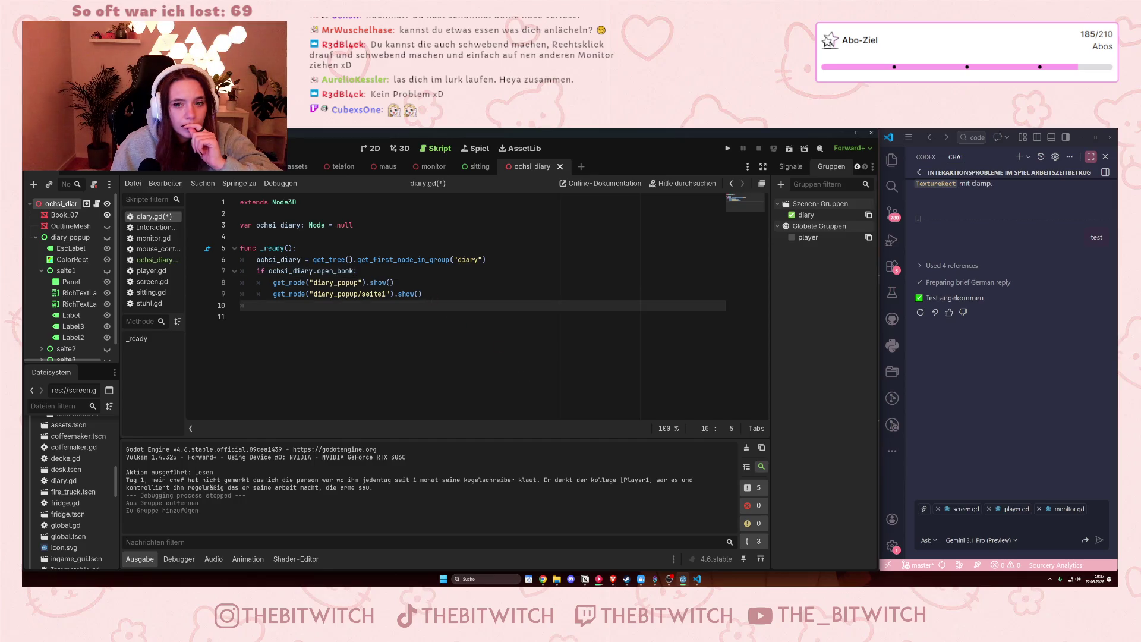
{"action": "key", "text": "ctrl+s"}
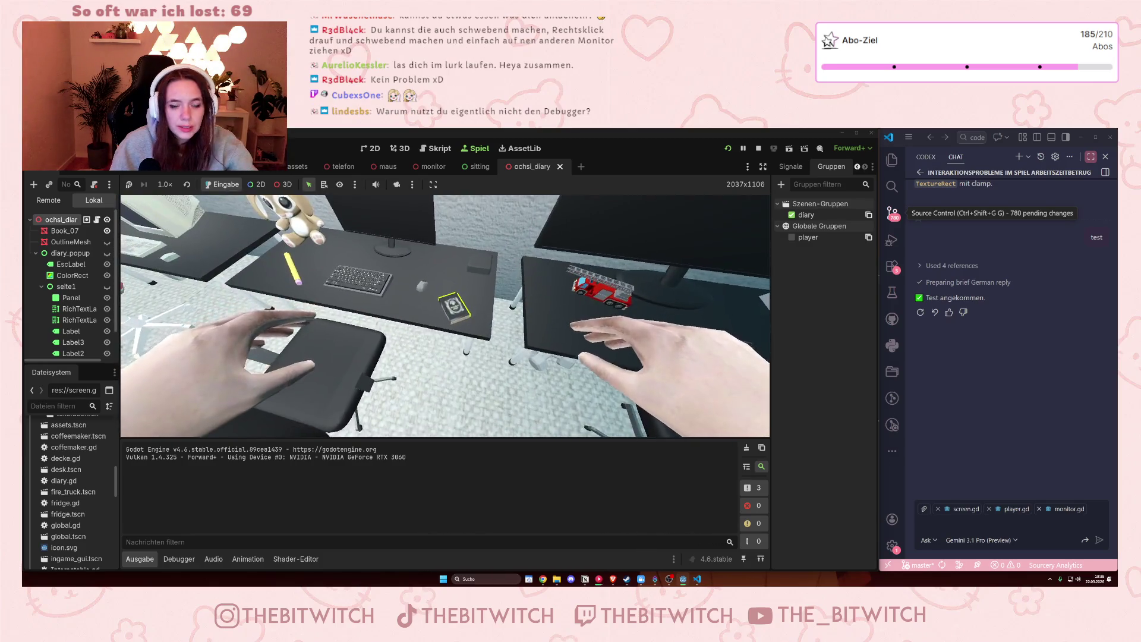
- Read the diary in the running game and show the Debugger panel
{"action": "key", "text": "e"}
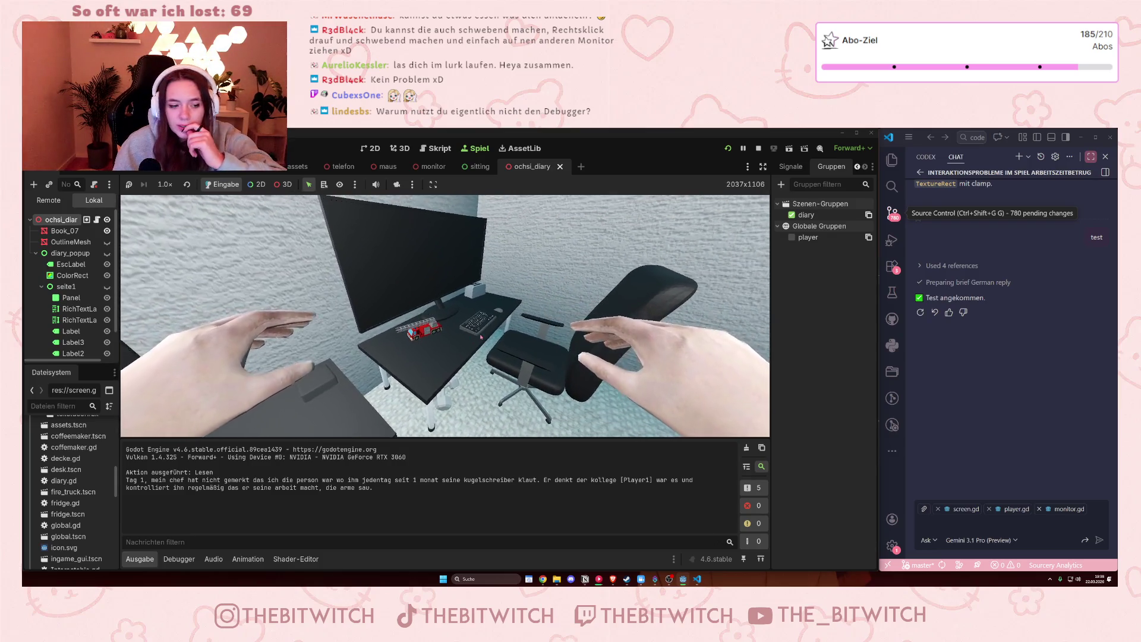
{"action": "left_click", "coordinate": [193, 559]}
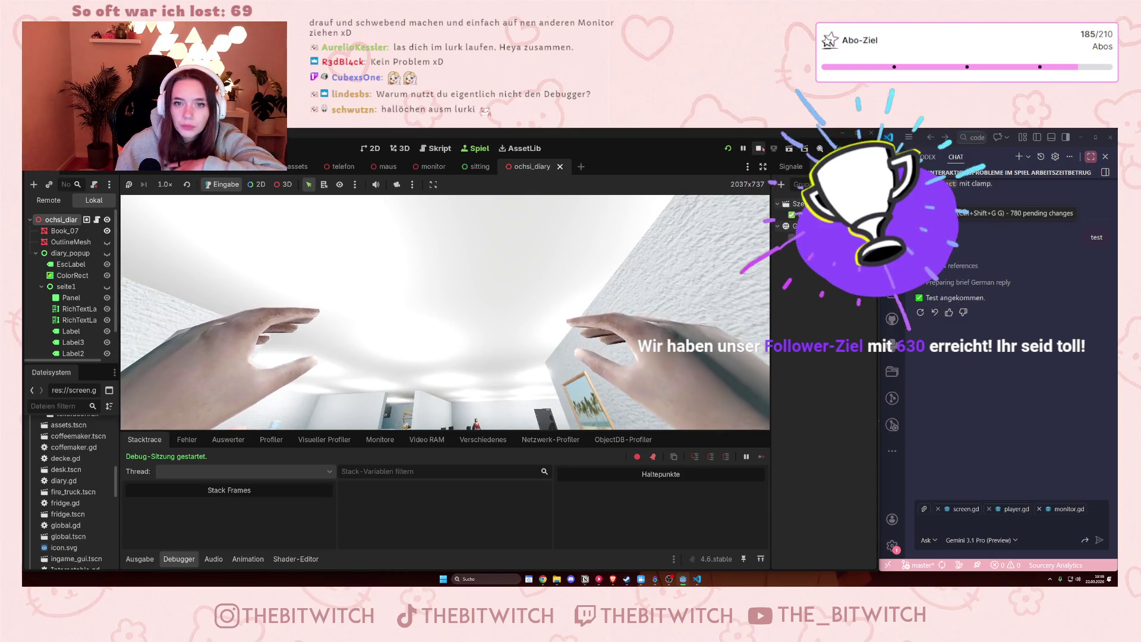
- Stop the game, switch between the Ausgabe and Debugger panels, and select line 7's open_book check
{"action": "left_click", "coordinate": [757, 149]}
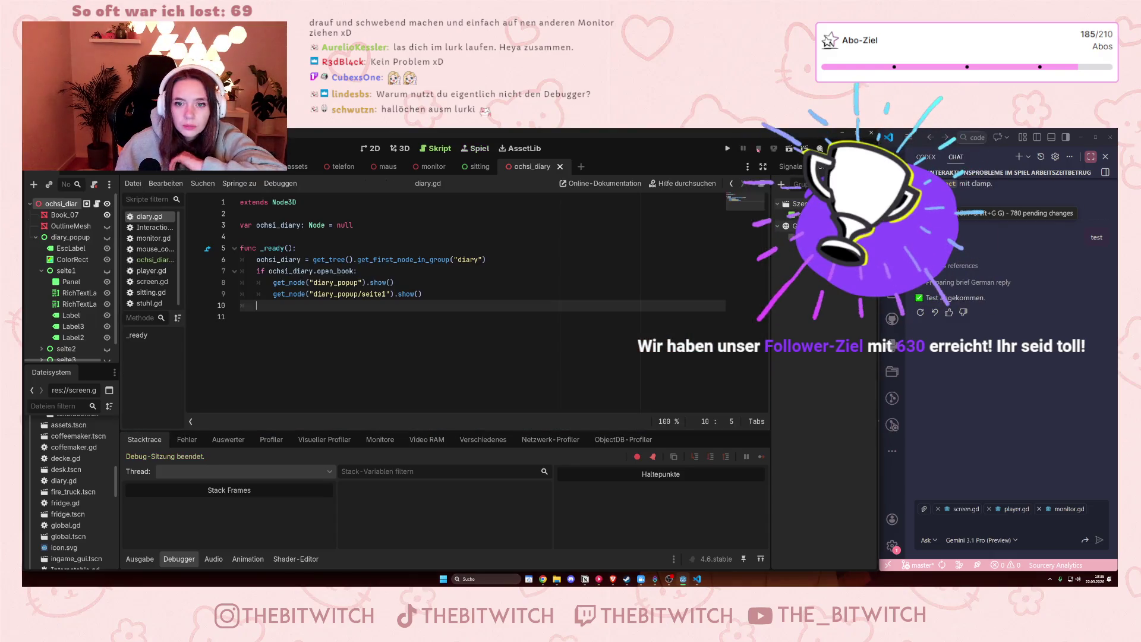
{"action": "left_click", "coordinate": [145, 559]}
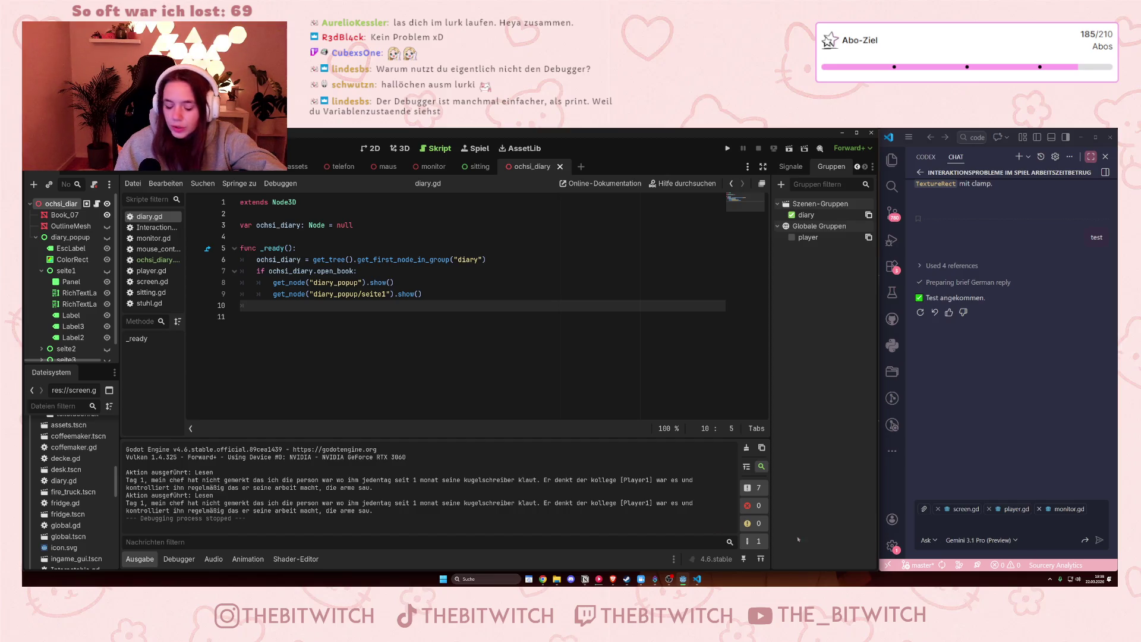
{"action": "left_click", "coordinate": [185, 557]}
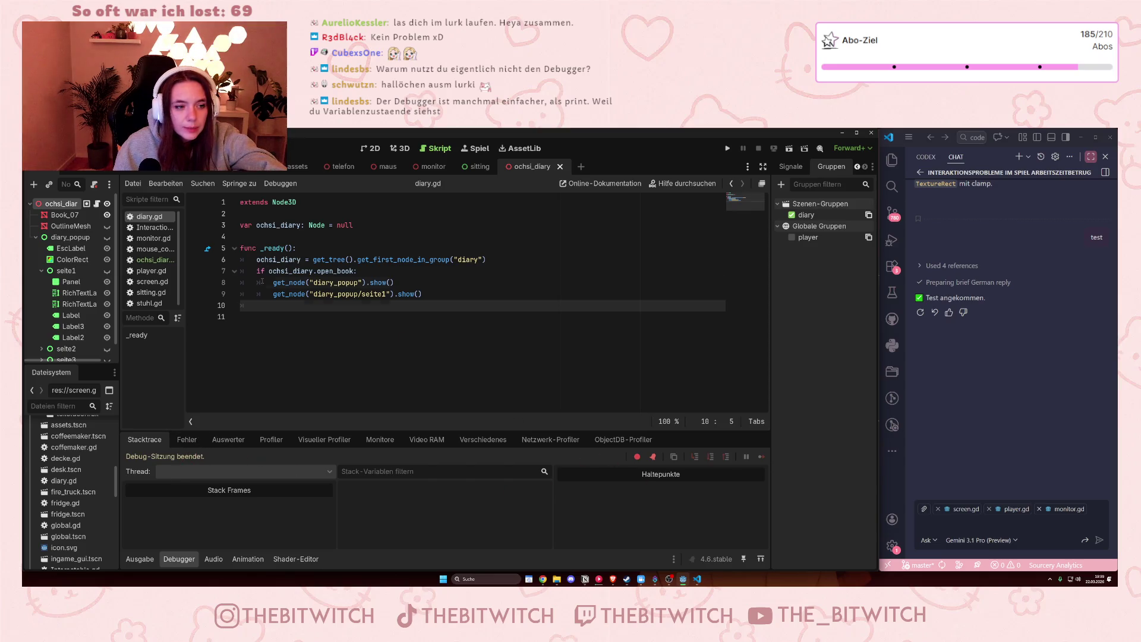
{"action": "key", "text": "Up"}
{"action": "key", "text": "Up"}
{"action": "key", "text": "Up"}
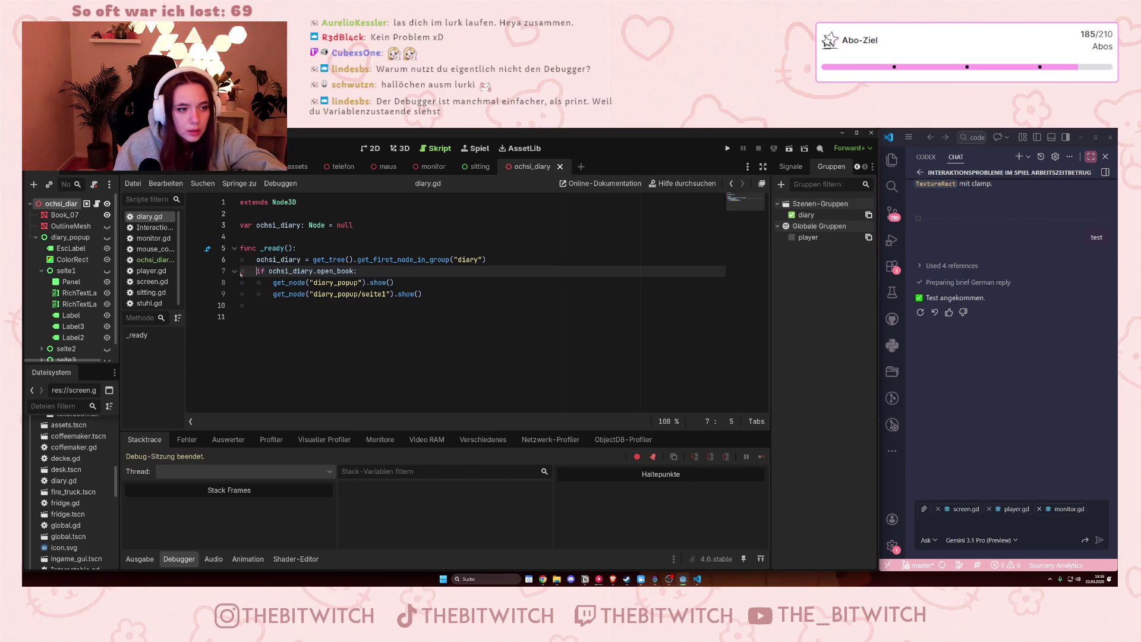
{"action": "left_click", "coordinate": [224, 272]}
- Set a breakpoint on line 7, the open_book check, and run the game under the debugger
{"action": "left_click", "coordinate": [197, 272]}
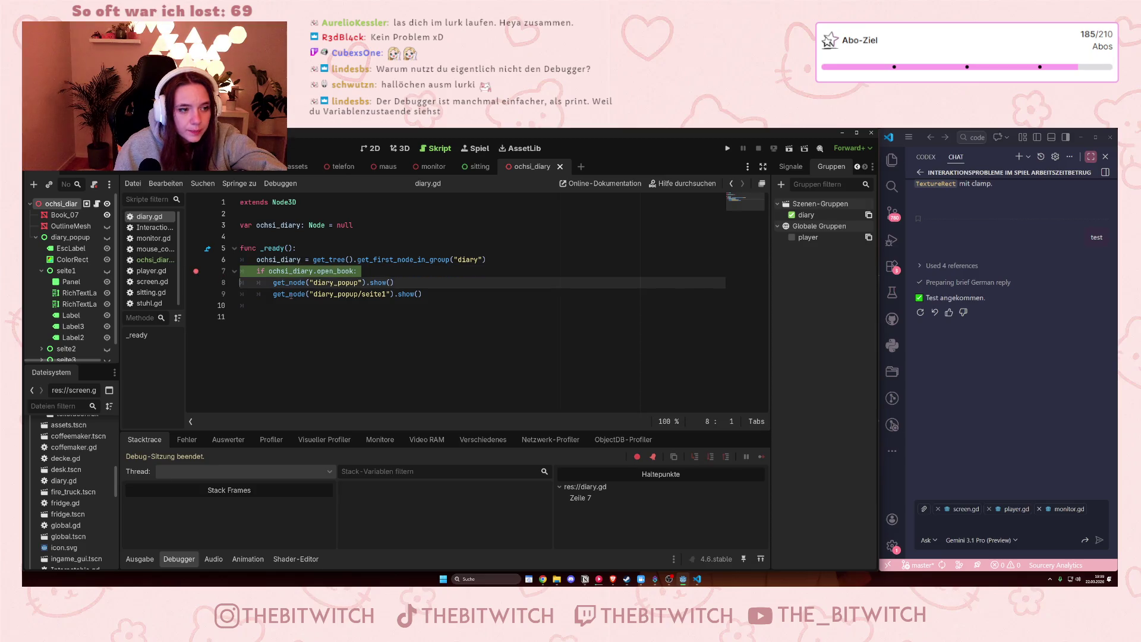
{"action": "left_click", "coordinate": [336, 271]}
{"action": "left_click", "coordinate": [726, 148]}
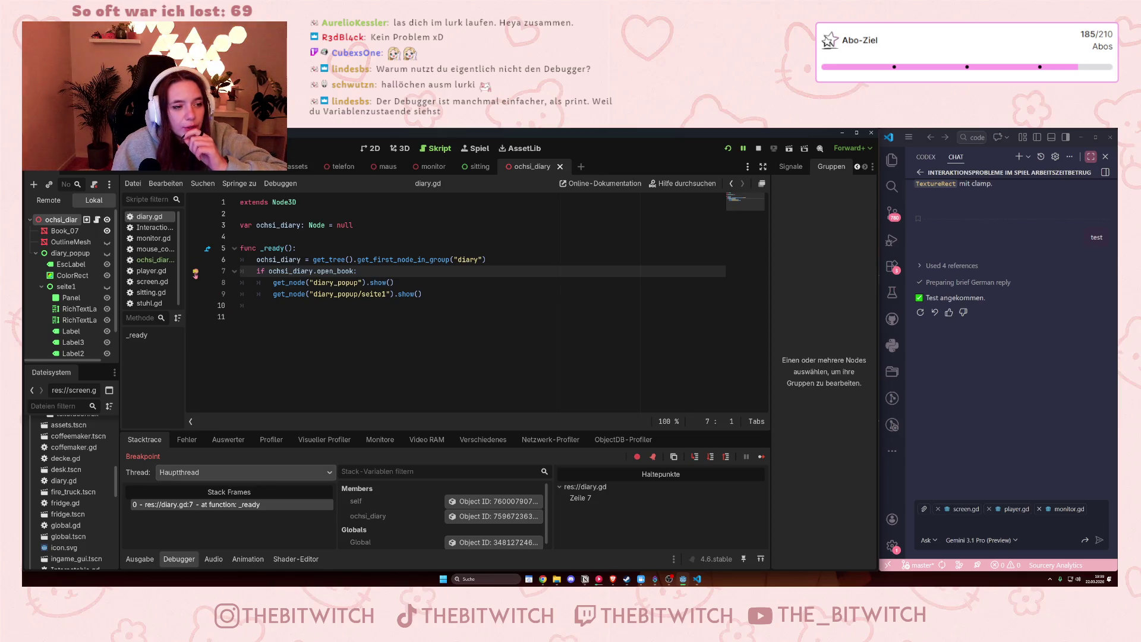
- Add a breakpoint on line 8, end the paused session, and run the game again
{"action": "left_click", "coordinate": [286, 282]}
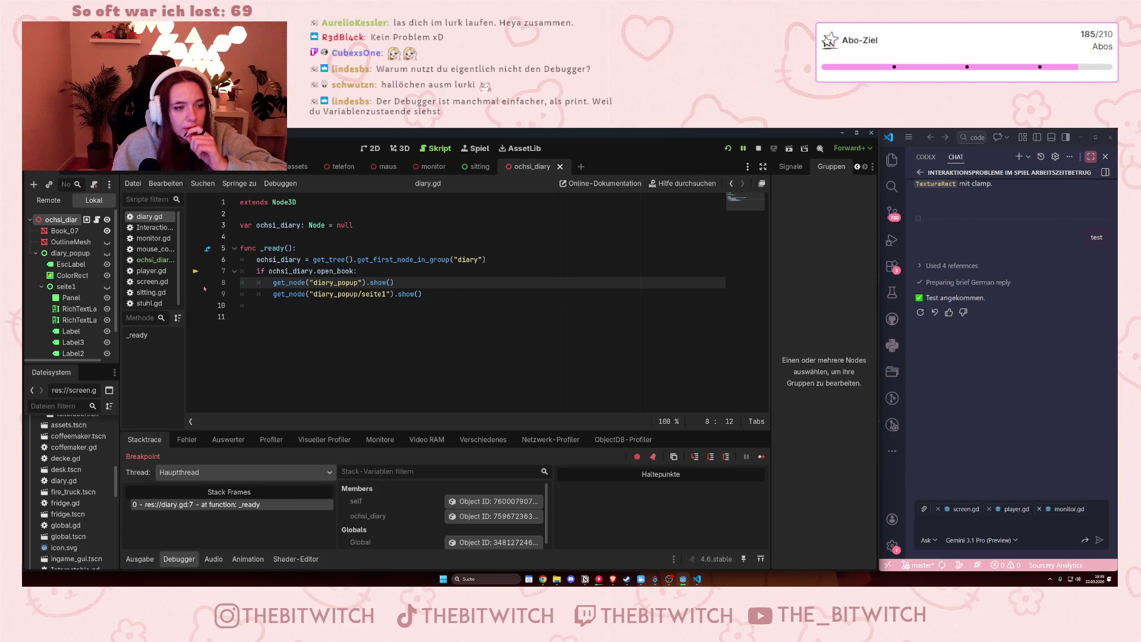
{"action": "left_click", "coordinate": [197, 284]}
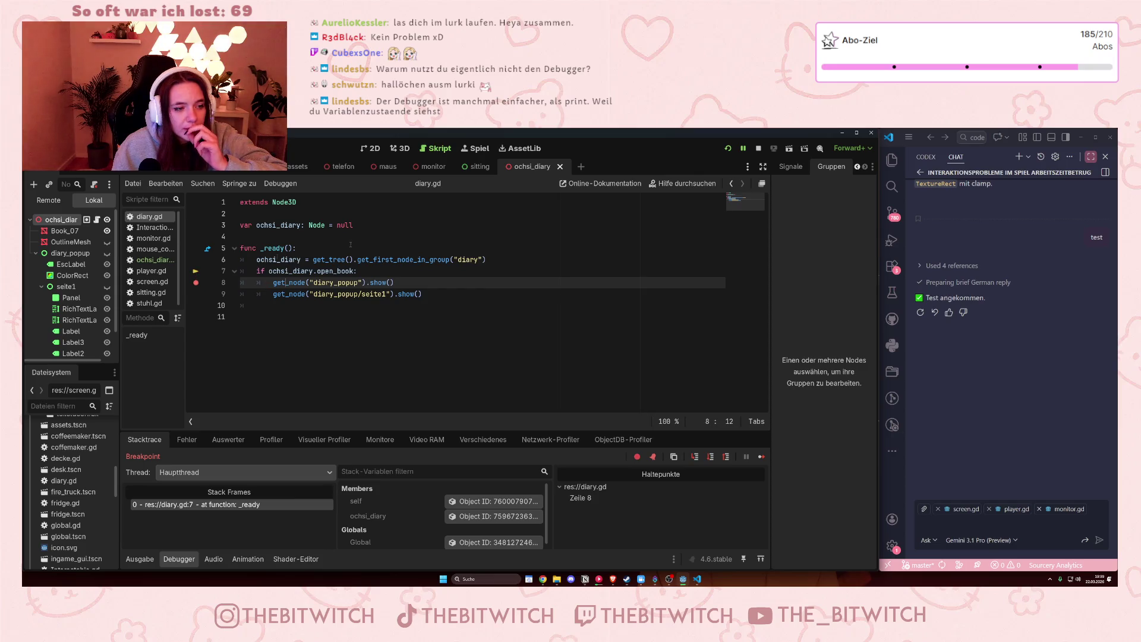
{"action": "left_click", "coordinate": [758, 148]}
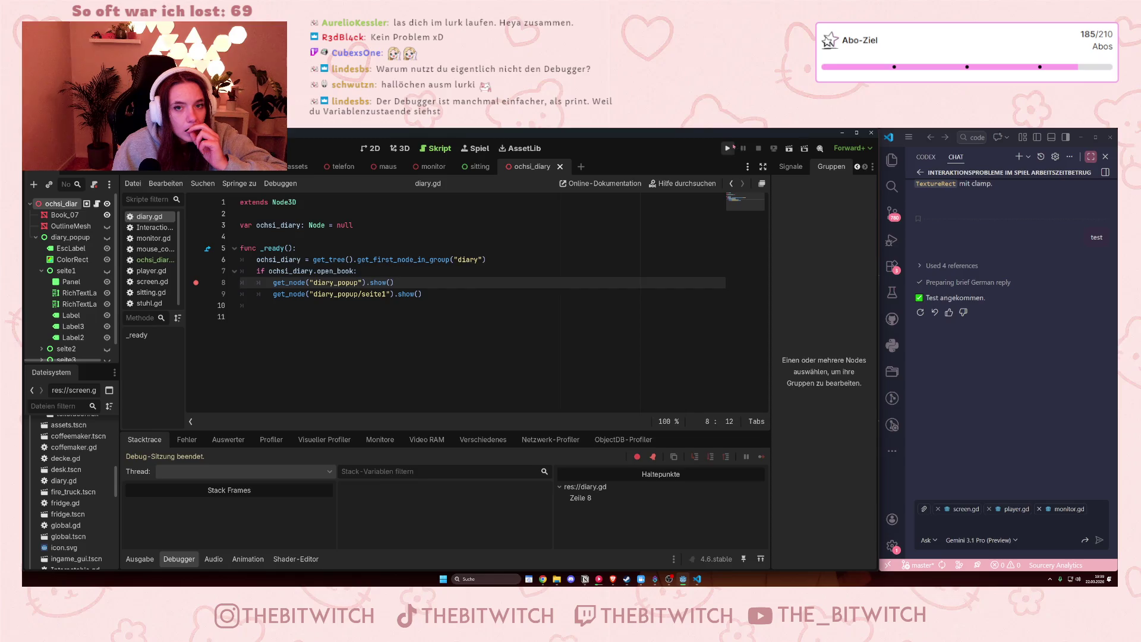
{"action": "left_click", "coordinate": [730, 148]}
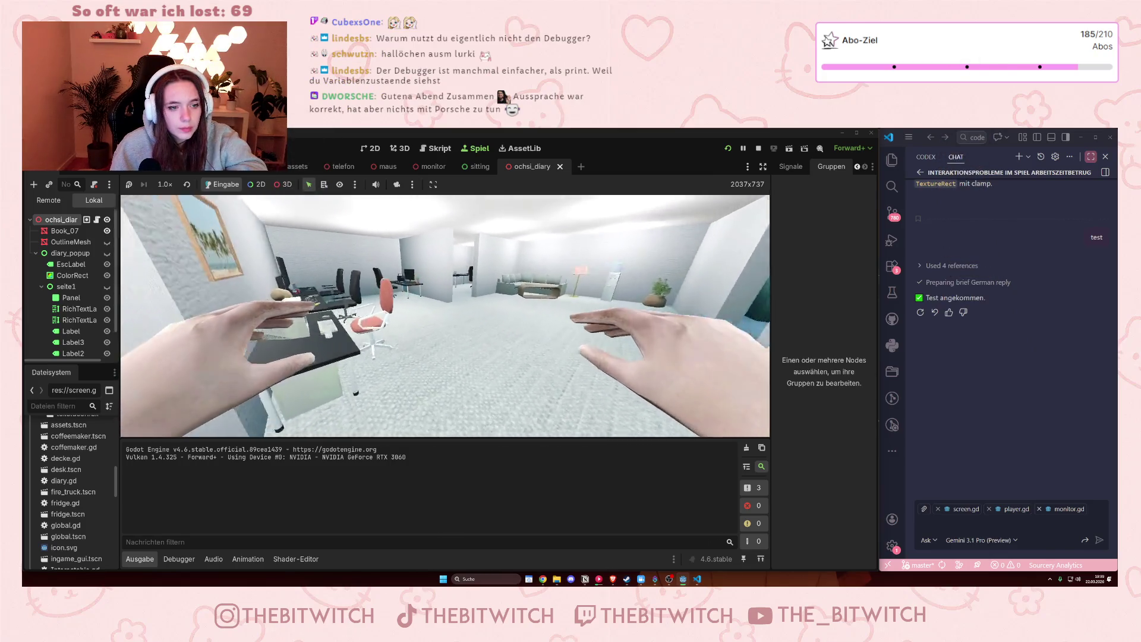
- Walk to the desk, read the diary, and stop the game with F8
{"action": "key", "text": "w"}
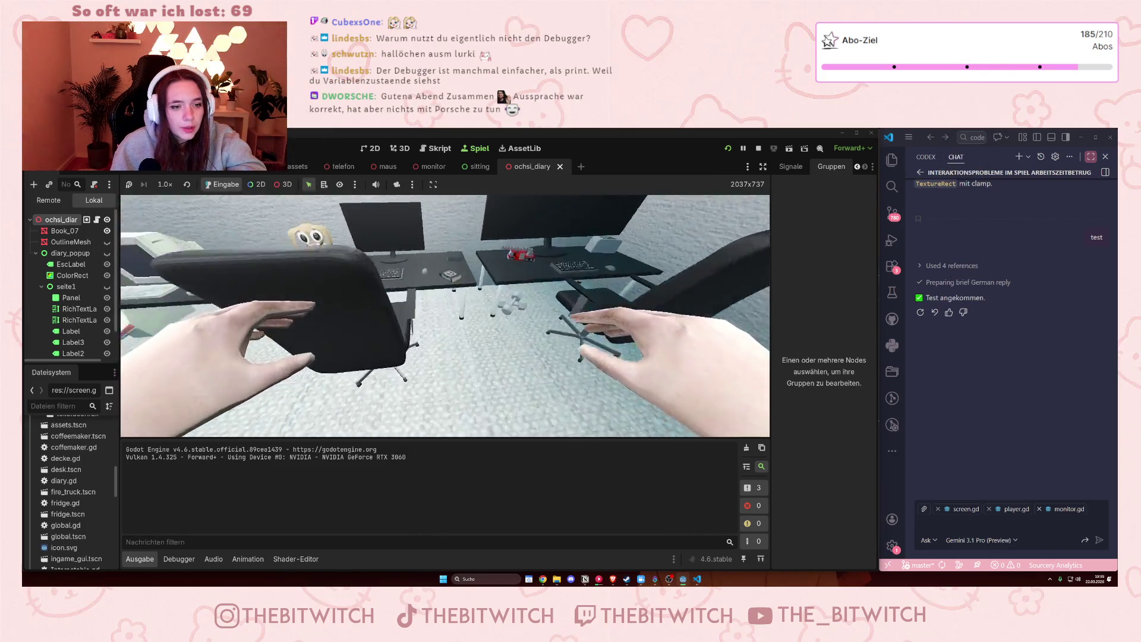
{"action": "key", "text": "e"}
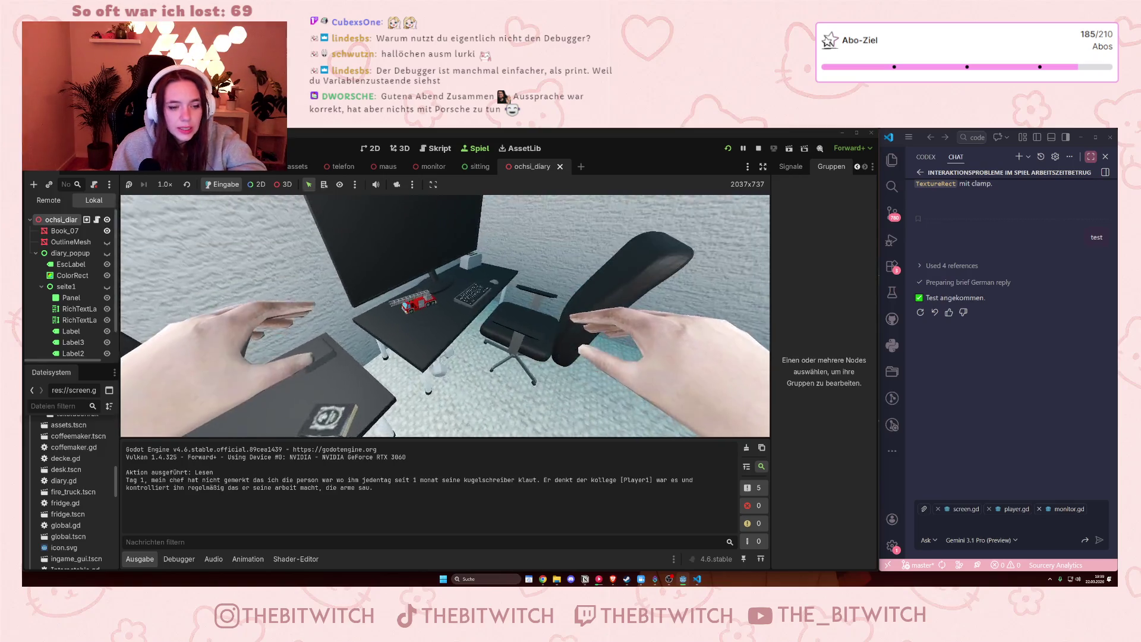
{"action": "key", "text": "F8"}
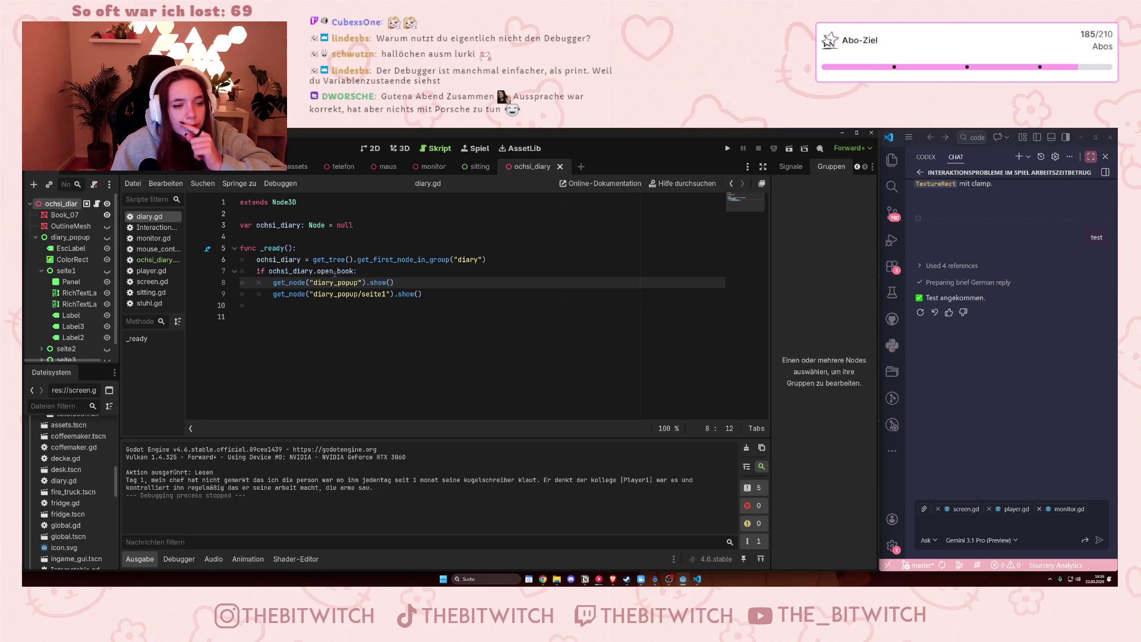
- Select the ochsi_diary node, confirm its diary scene group, and open ochsi_diary.gd
{"action": "left_click_drag", "start_coordinate": [269, 271], "coordinate": [358, 271]}
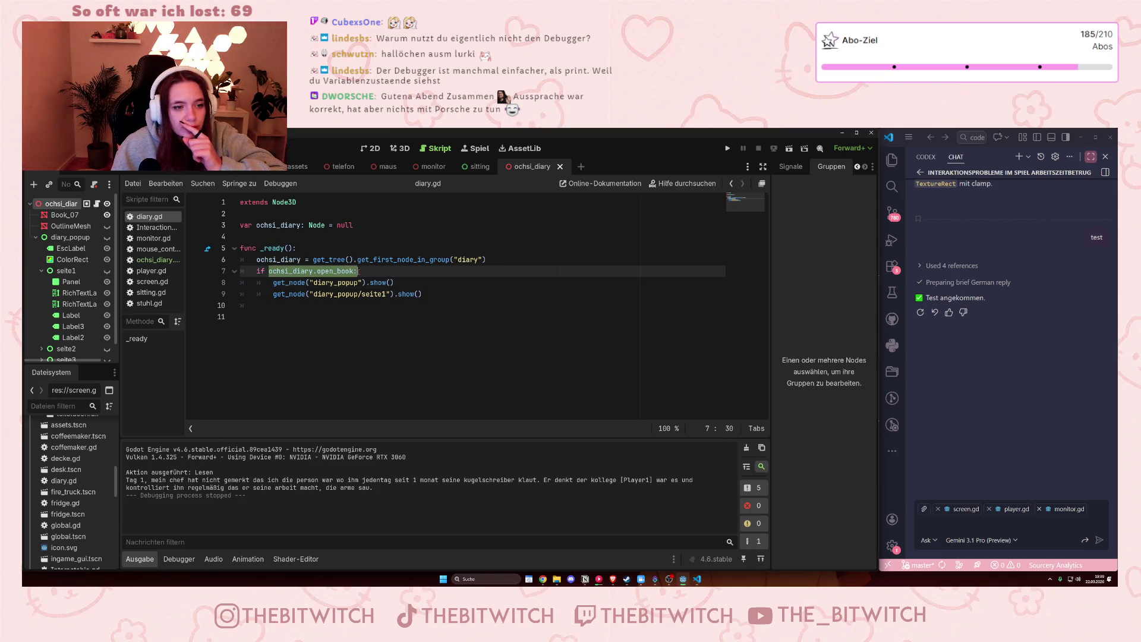
{"action": "left_click", "coordinate": [62, 204]}
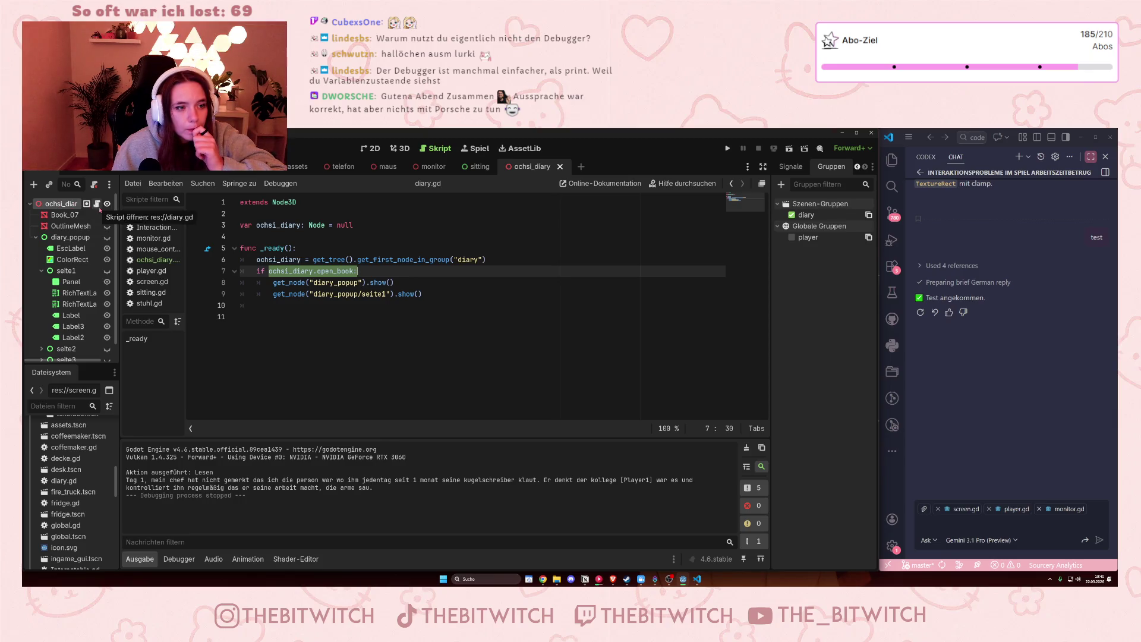
{"action": "left_click", "coordinate": [98, 205]}
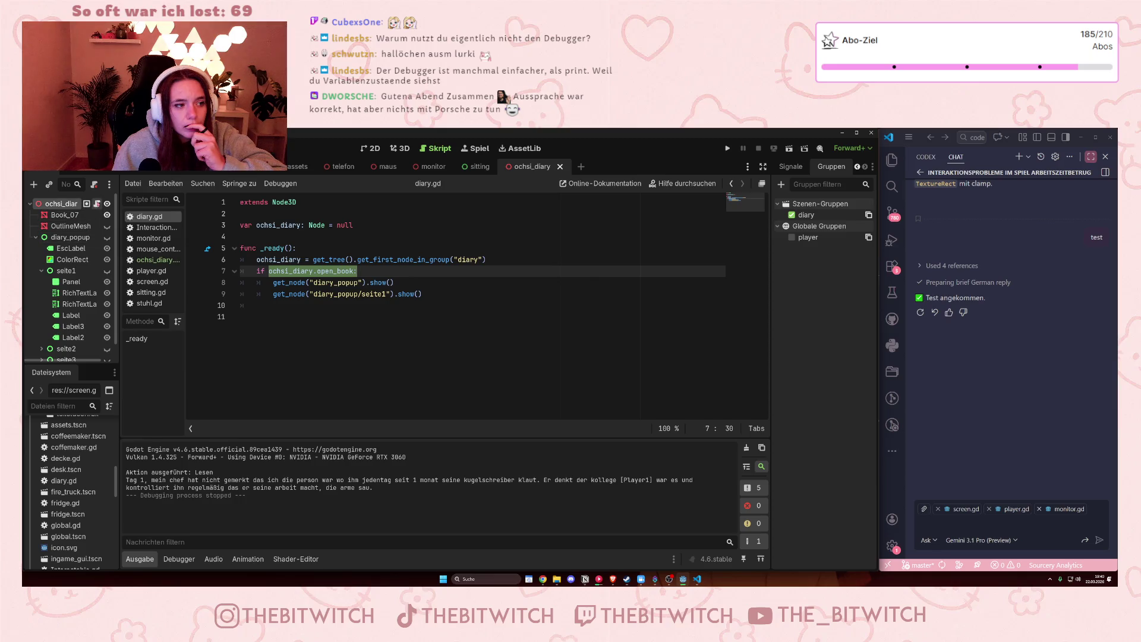
{"action": "left_click", "coordinate": [96, 204]}
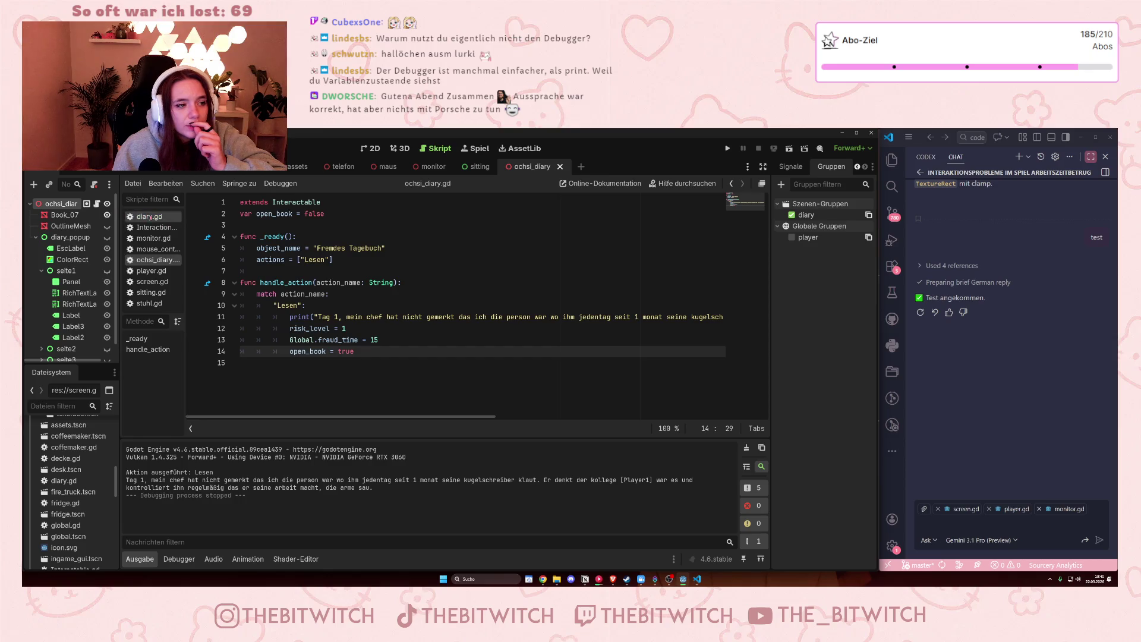
- Delete the diary scene group from the Groups dock
{"action": "left_click", "coordinate": [149, 216]}
{"action": "left_click", "coordinate": [831, 166]}
{"action": "left_click", "coordinate": [791, 214]}
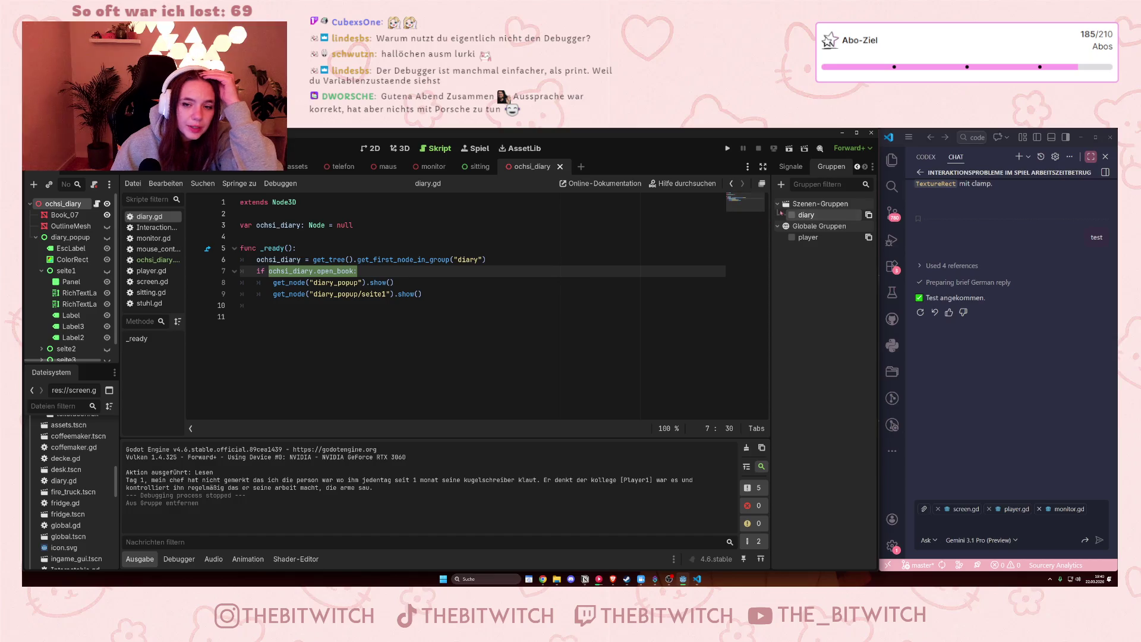
{"action": "right_click", "coordinate": [806, 216]}
{"action": "left_click", "coordinate": [825, 251]}
{"action": "left_click", "coordinate": [534, 366]}
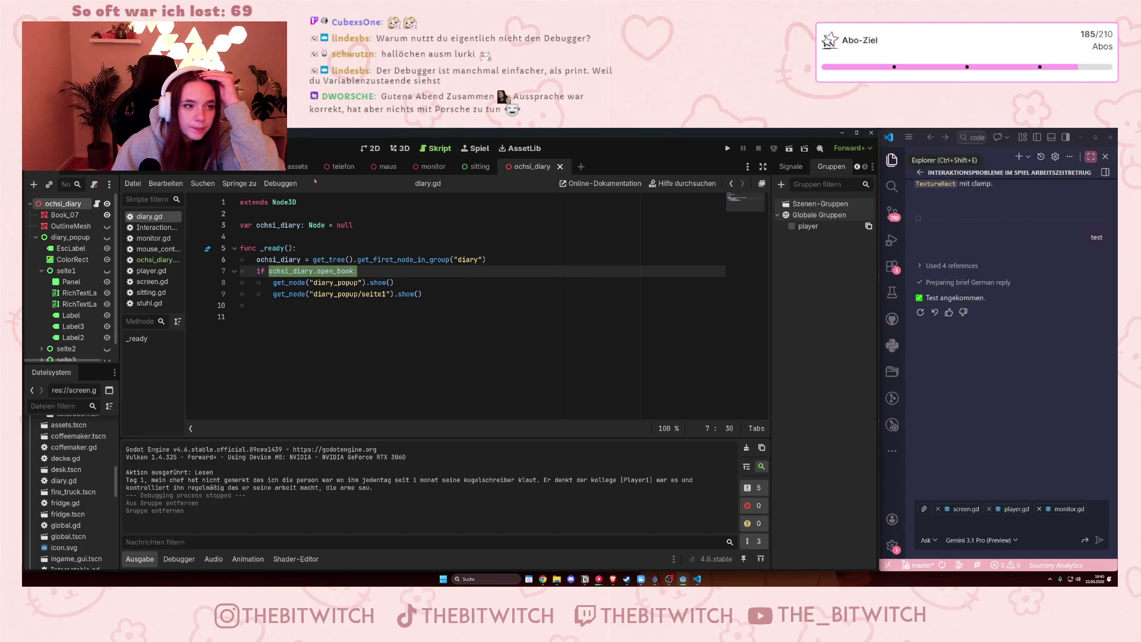
- In the office scene, convert the Ochsi_ node's diary group into a global group
{"action": "left_click", "coordinate": [132, 173]}
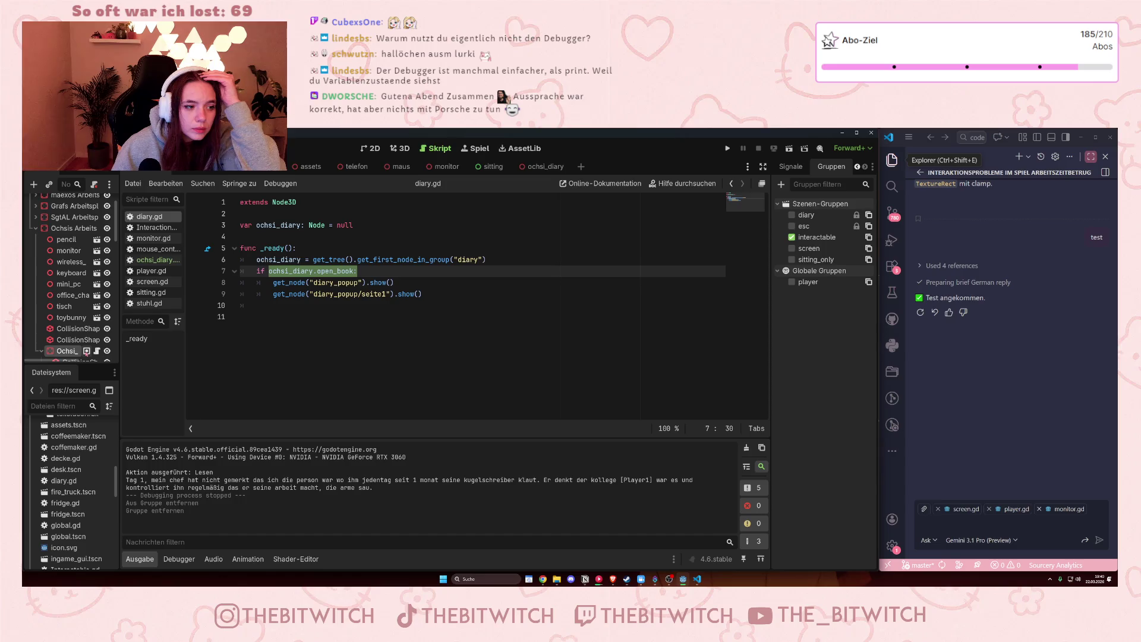
{"action": "left_click", "coordinate": [86, 351]}
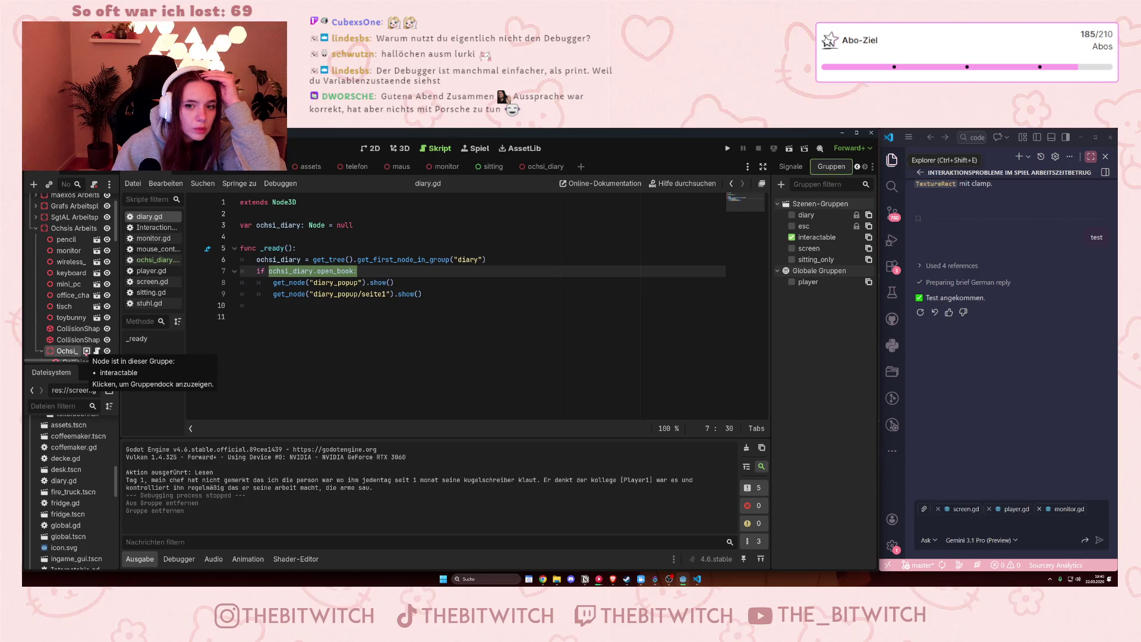
{"action": "scroll", "coordinate": [67, 334], "scroll_direction": "down", "scroll_amount": 1}
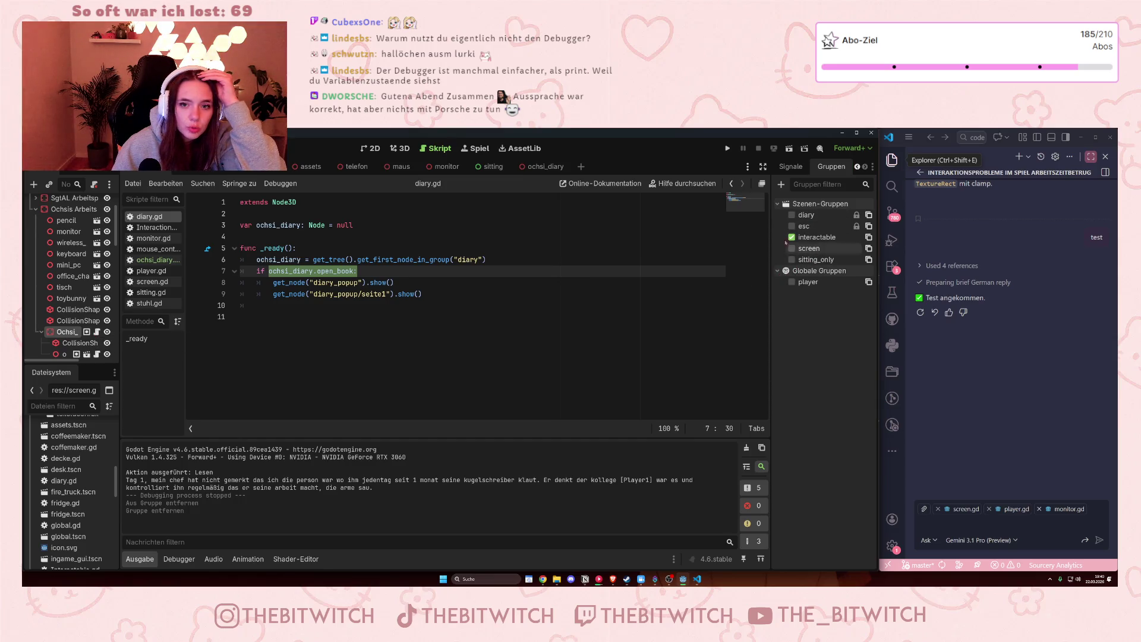
{"action": "left_click", "coordinate": [781, 184]}
{"action": "type", "text": "diary"}
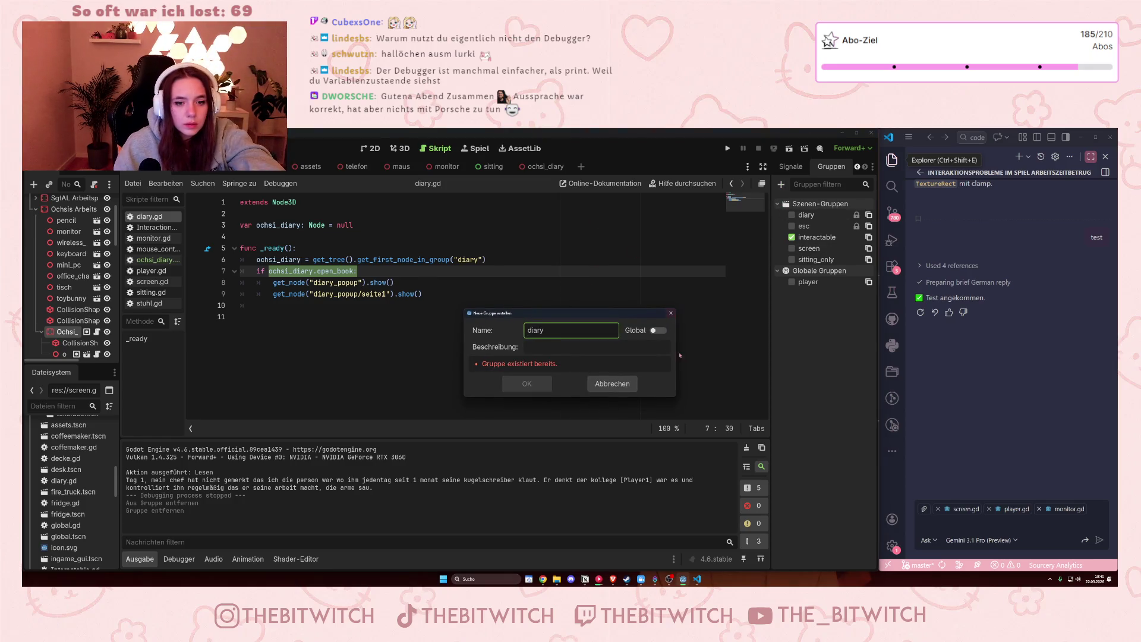
{"action": "left_click", "coordinate": [654, 330]}
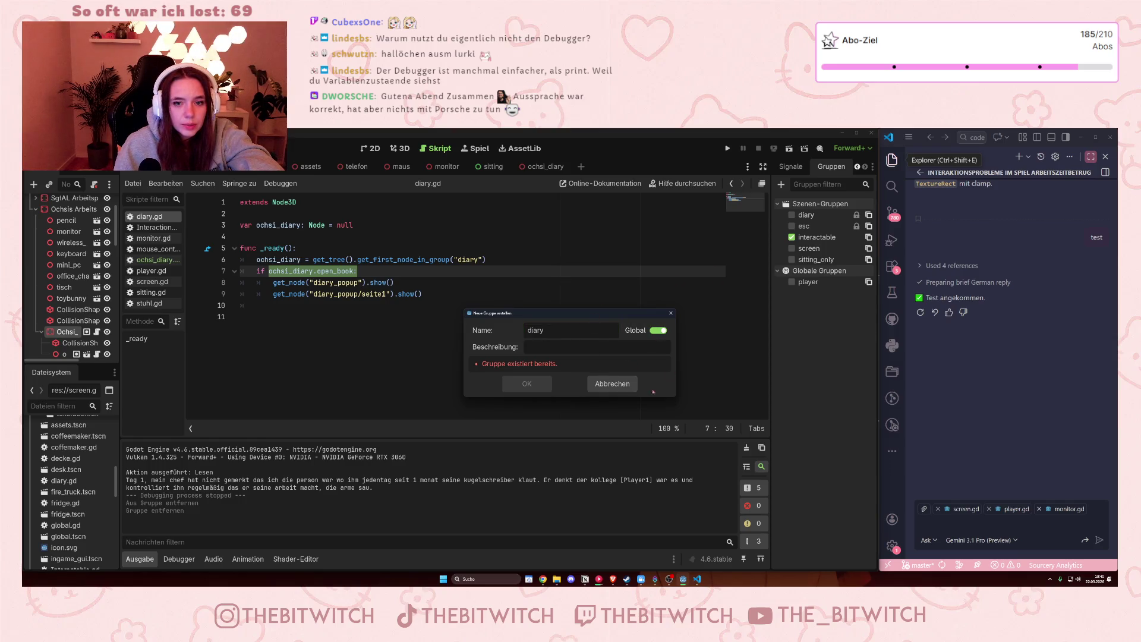
{"action": "left_click", "coordinate": [612, 383]}
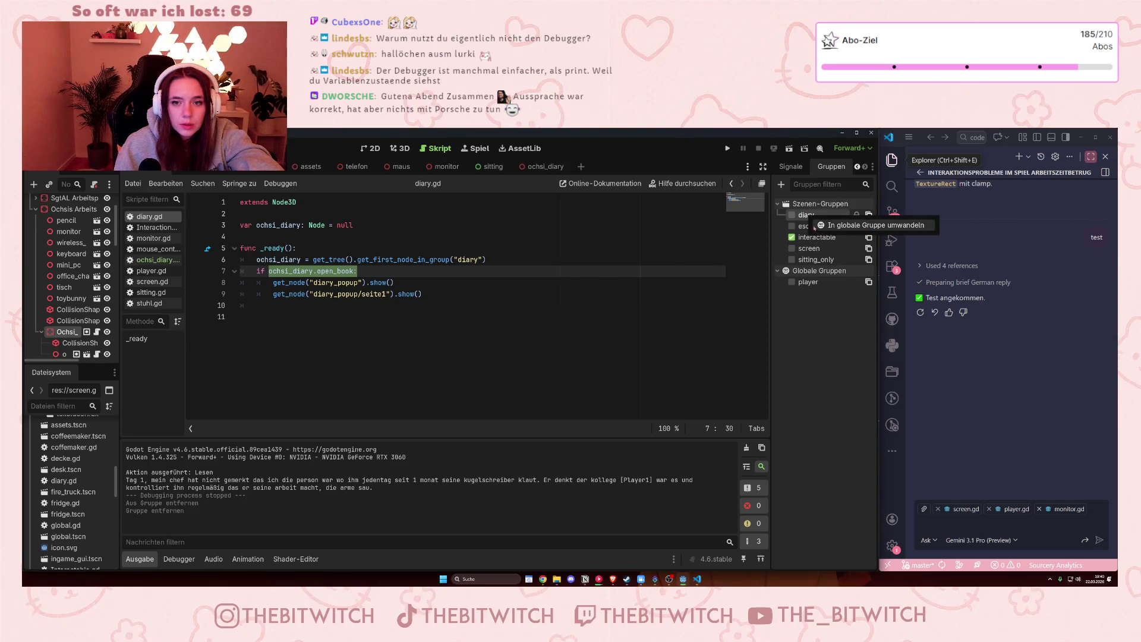
{"action": "left_click", "coordinate": [868, 214]}
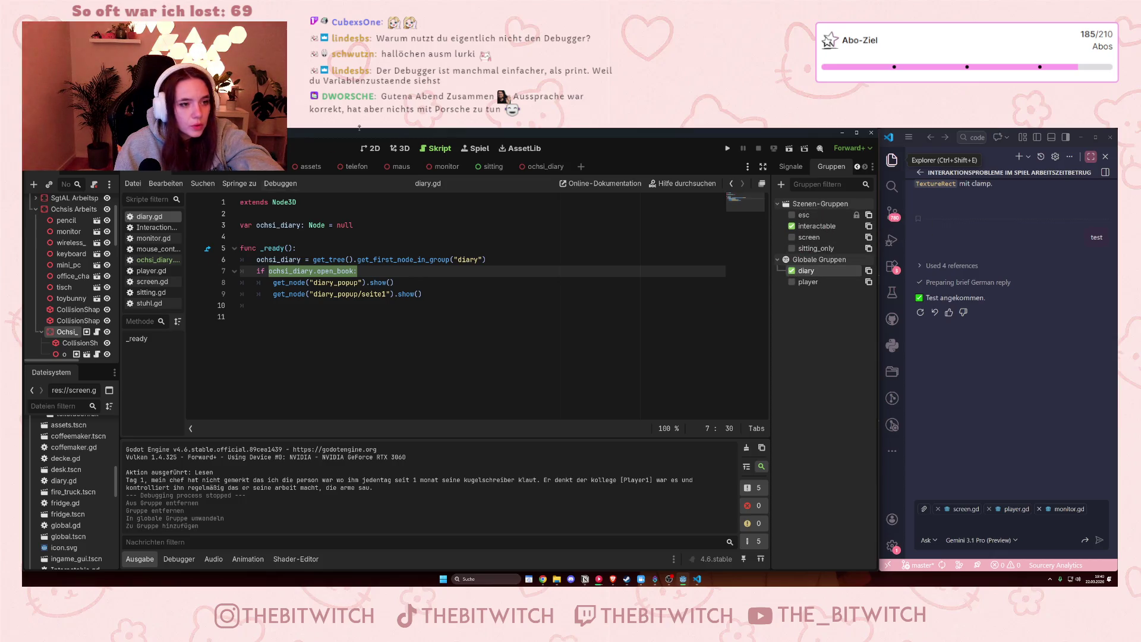
- Return to the ochsi_diary scene and save it
{"action": "left_click", "coordinate": [538, 166]}
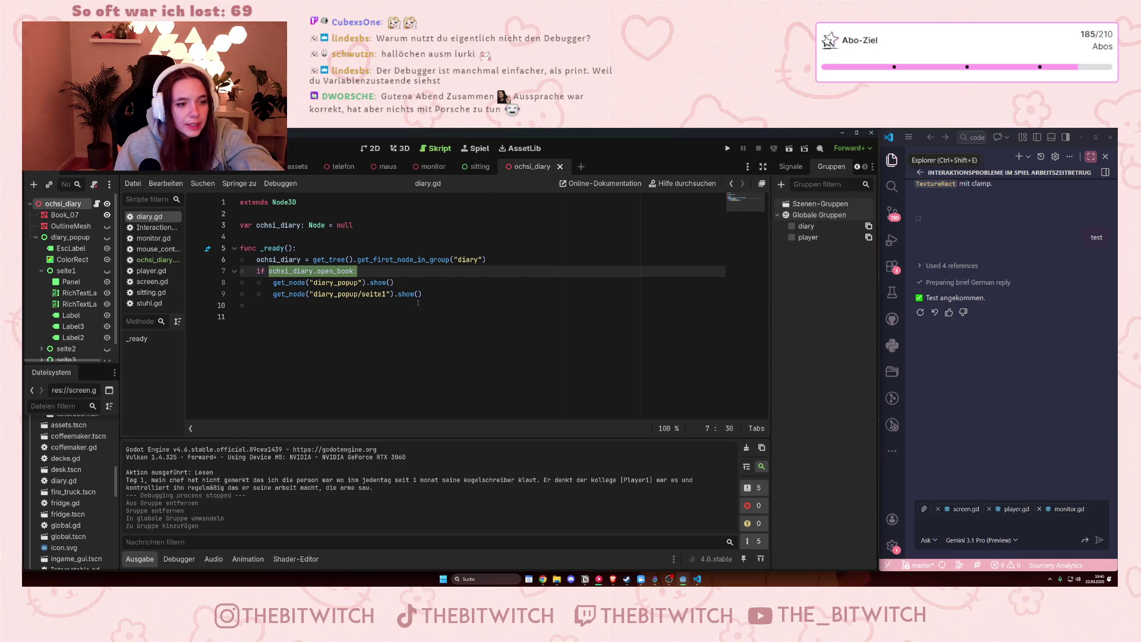
{"action": "left_click", "coordinate": [418, 304]}
{"action": "key", "text": "ctrl+s"}
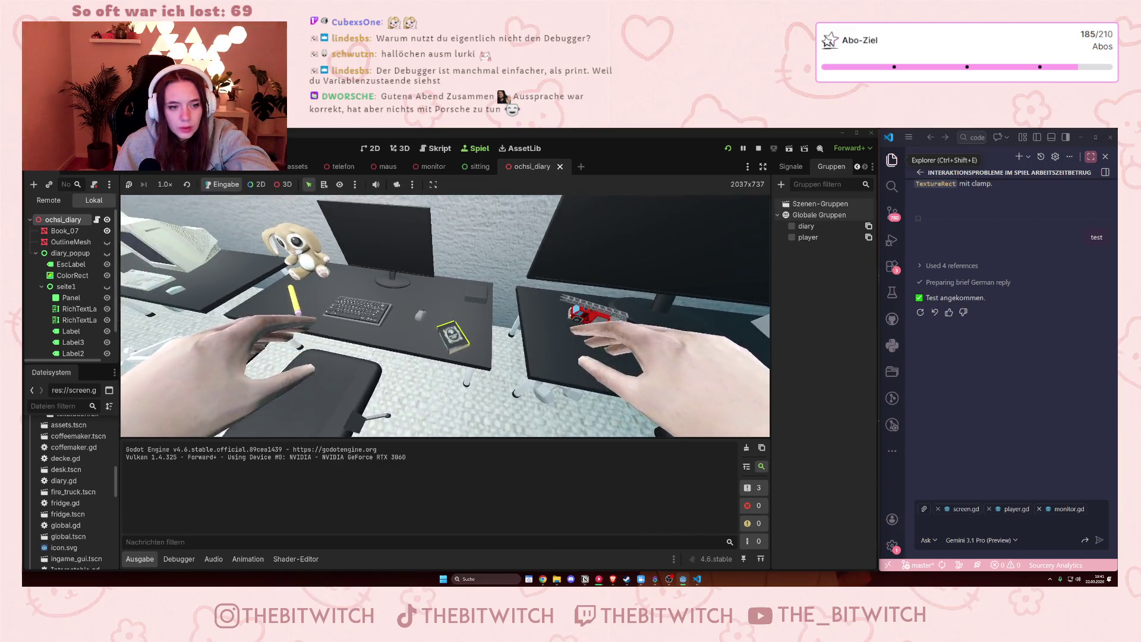
- Read the diary in the running game, then stop the test run
{"action": "key", "text": "e"}
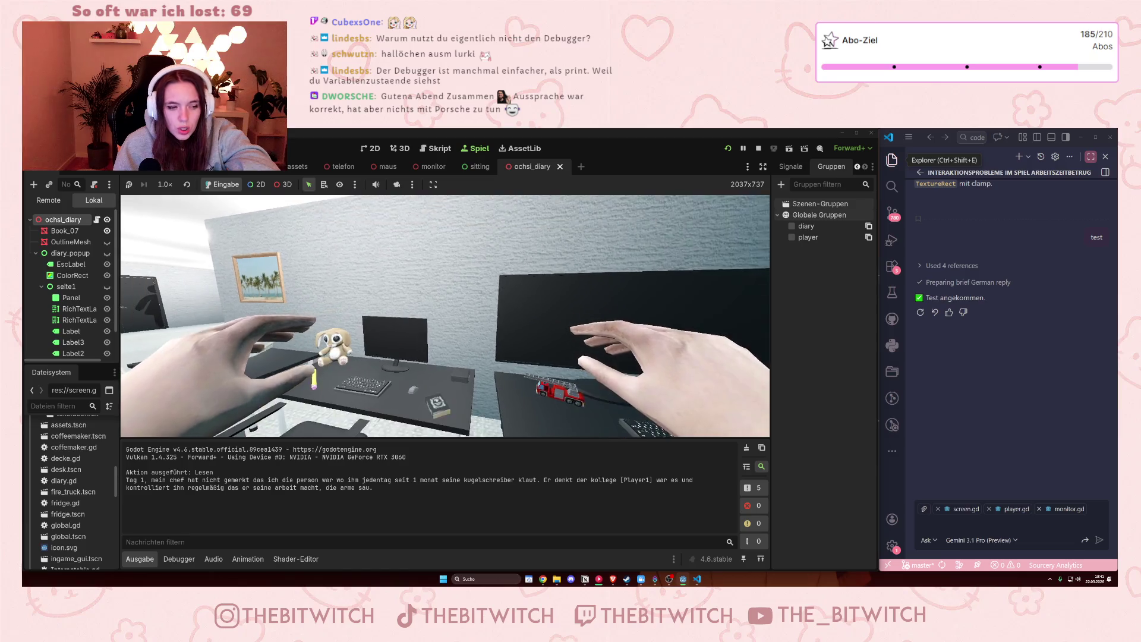
{"action": "left_click", "coordinate": [758, 148]}
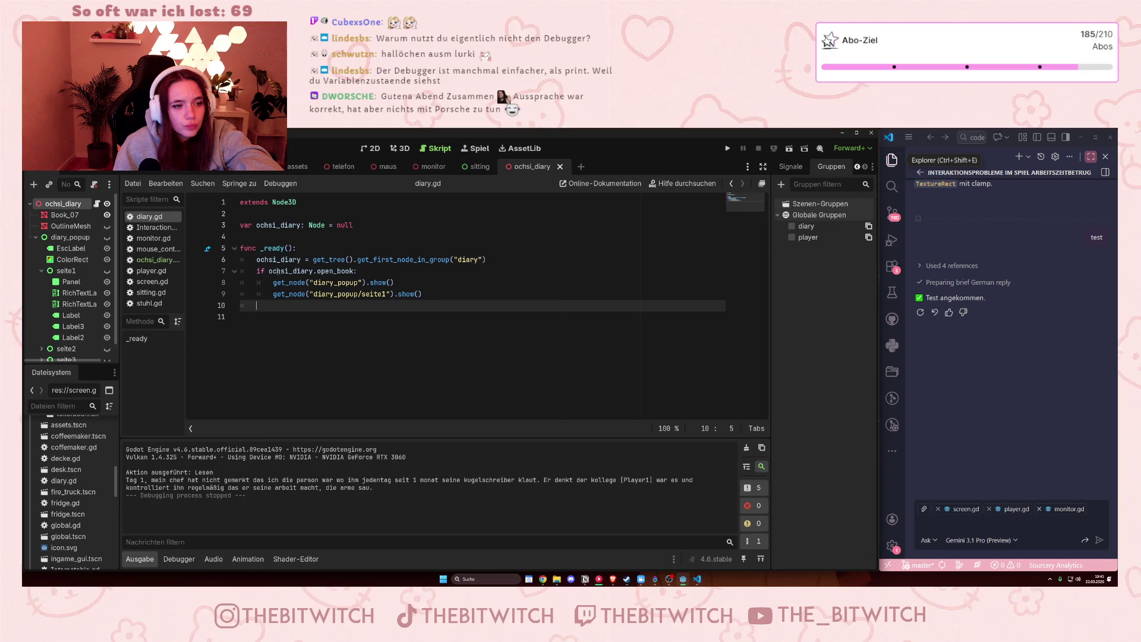
{"action": "left_click_drag", "start_coordinate": [350, 260], "coordinate": [447, 260]}
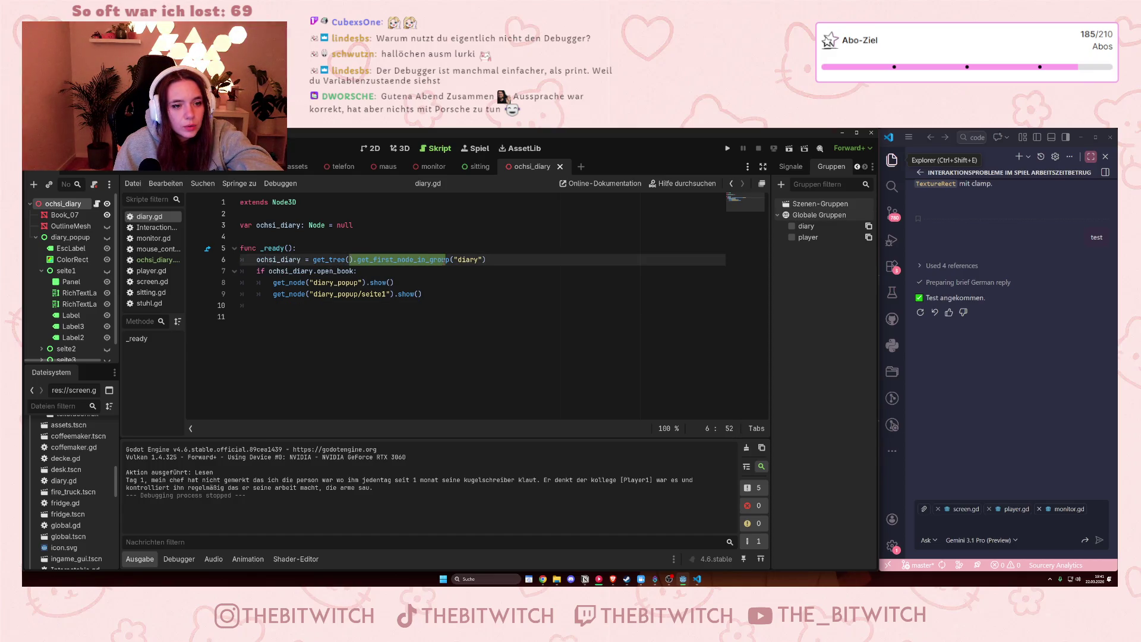
{"action": "left_click", "coordinate": [446, 260]}
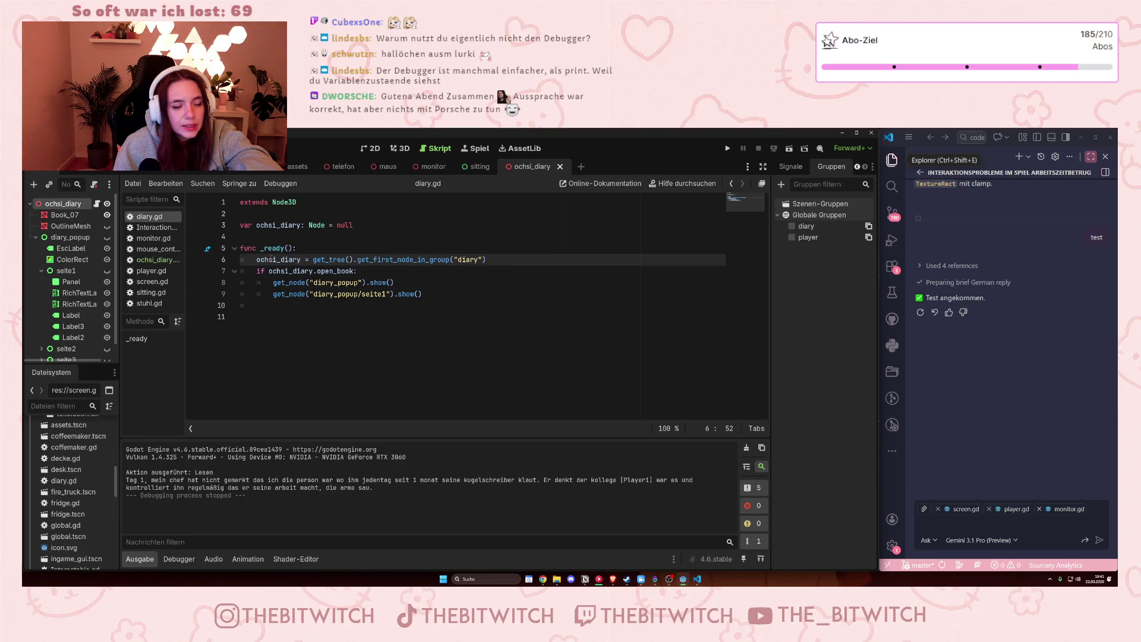
{"action": "mouse_move", "coordinate": [297, 262]}
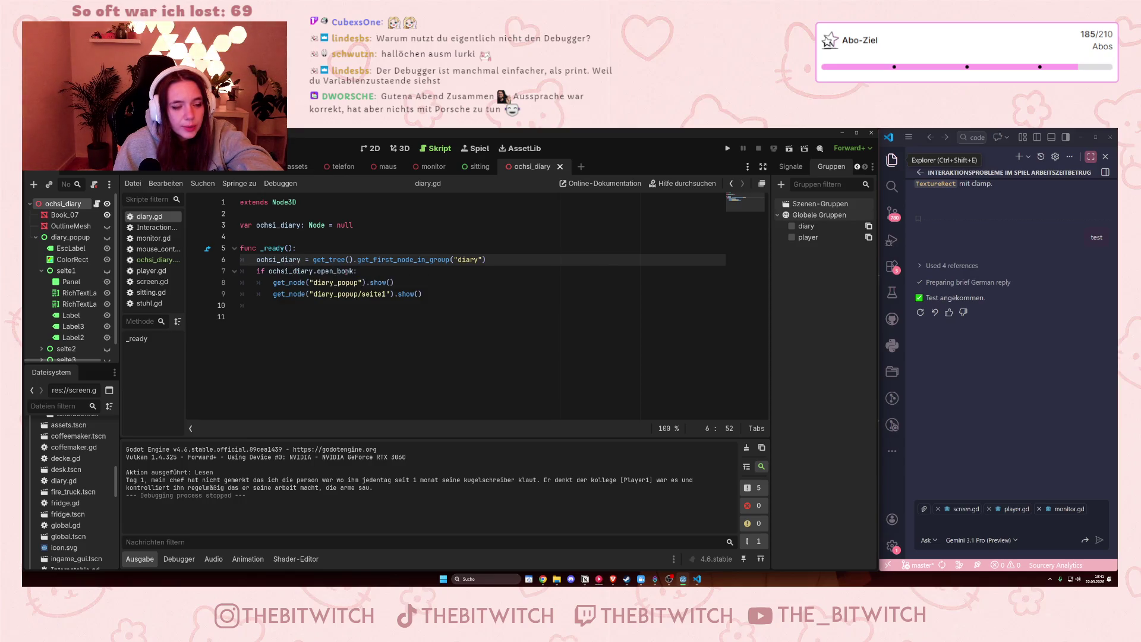
{"action": "left_click", "coordinate": [156, 260]}
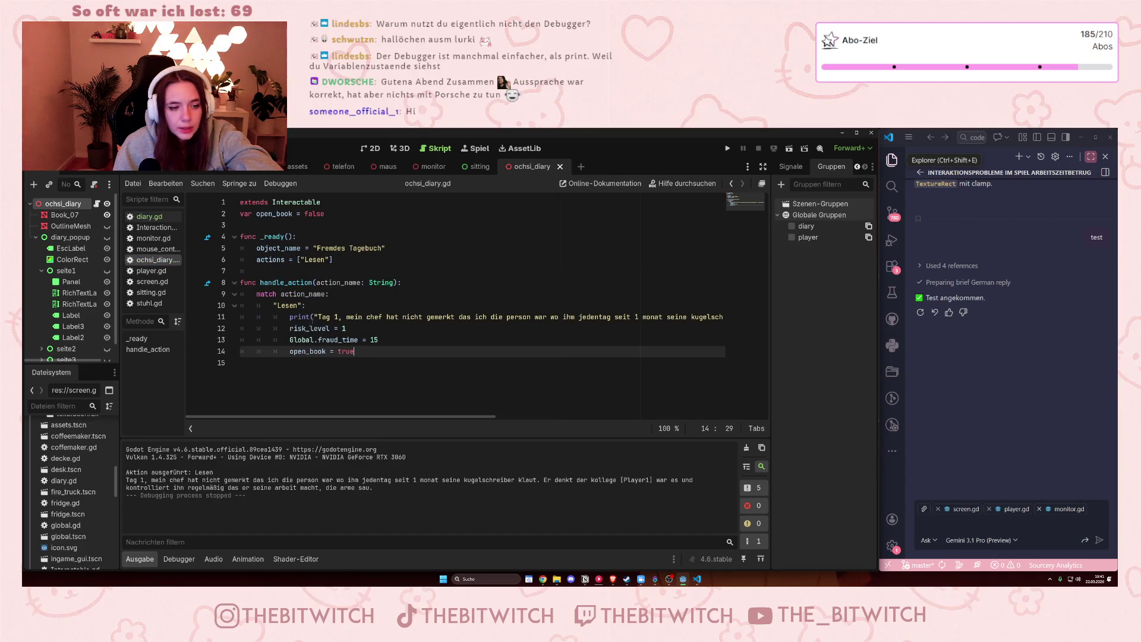
{"action": "left_click_drag", "start_coordinate": [293, 351], "coordinate": [330, 351]}
{"action": "left_click", "coordinate": [330, 351]}
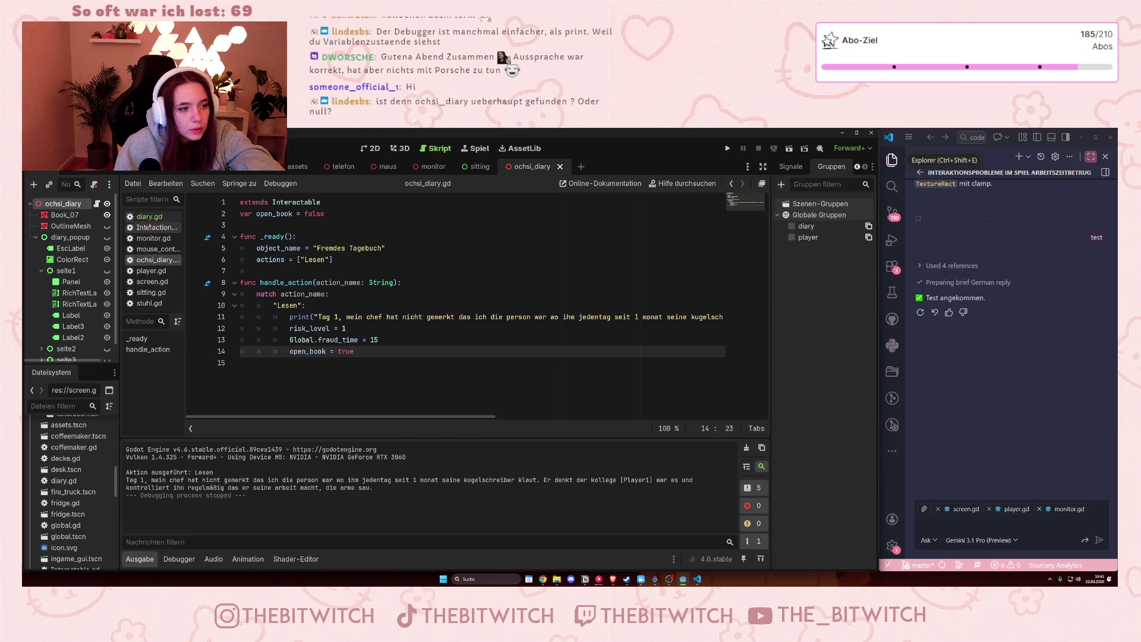
{"action": "left_click", "coordinate": [148, 216]}
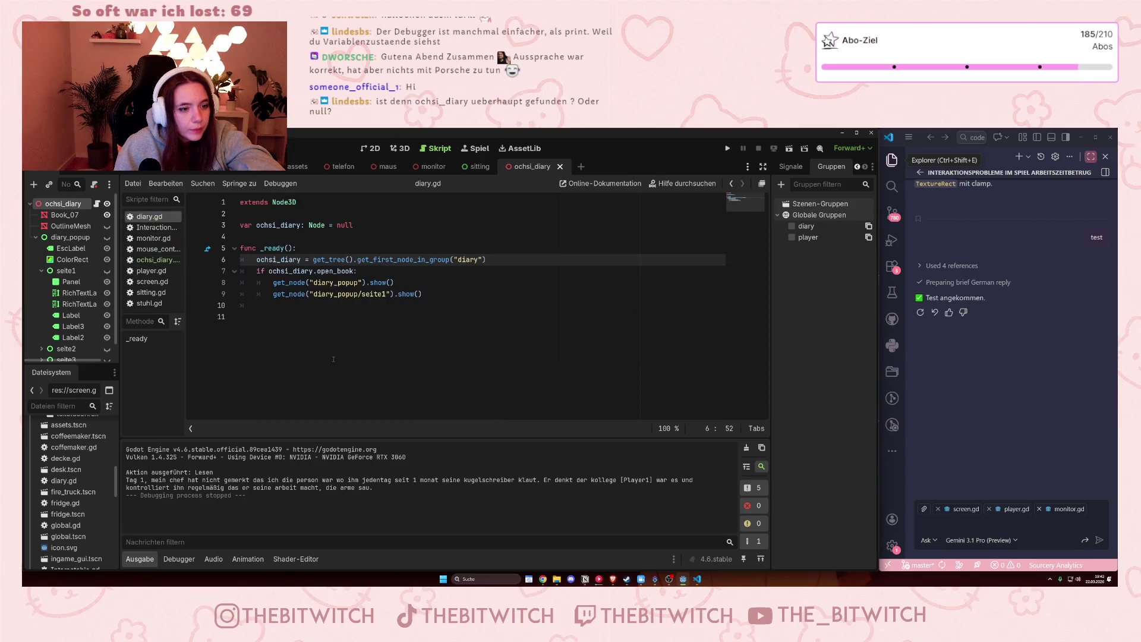
- Add print(ochsi_diary) after line 6 of diary.gd, then save and run the game
{"action": "left_click", "coordinate": [388, 271]}
{"action": "key", "text": "Return"}
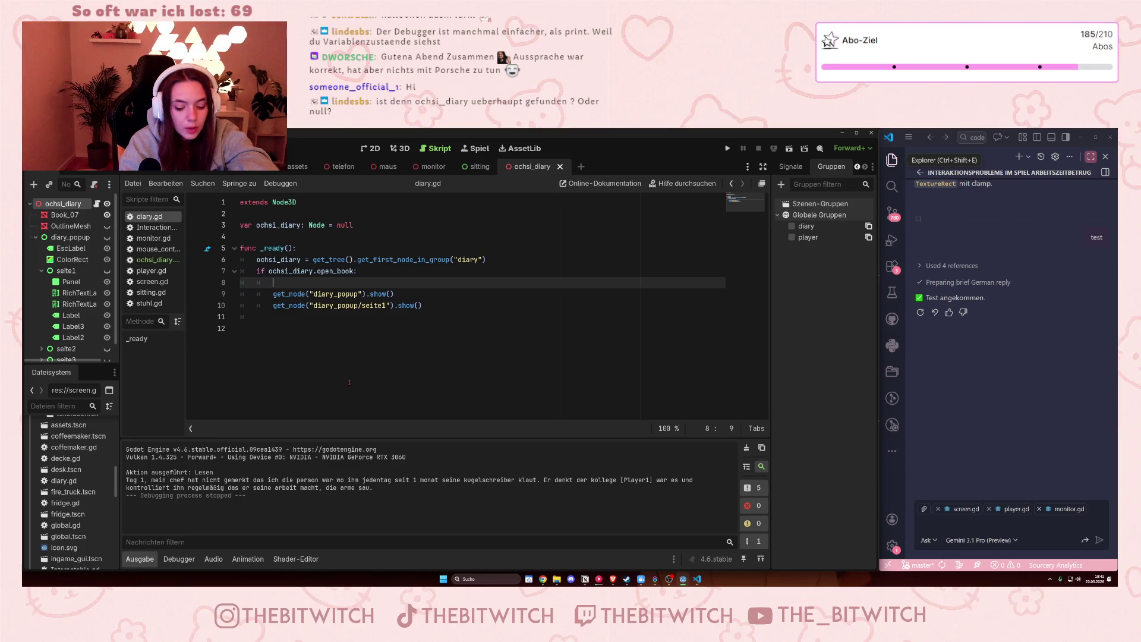
{"action": "key", "text": "ctrl+z"}
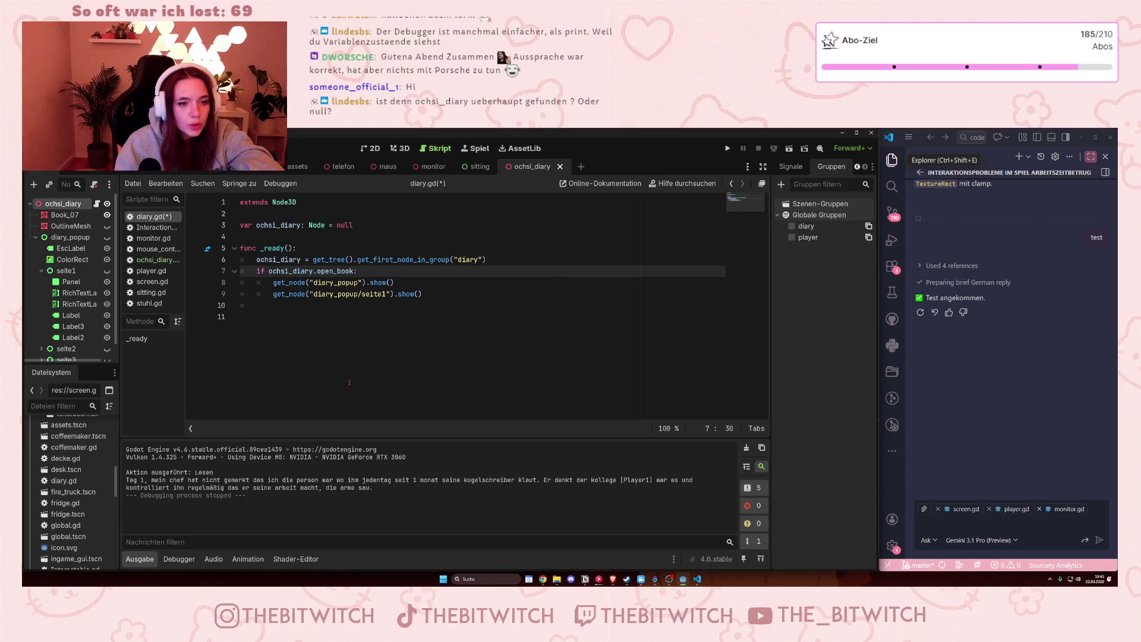
{"action": "left_click", "coordinate": [485, 264]}
{"action": "key", "text": "Return"}
{"action": "type", "text": "print("}
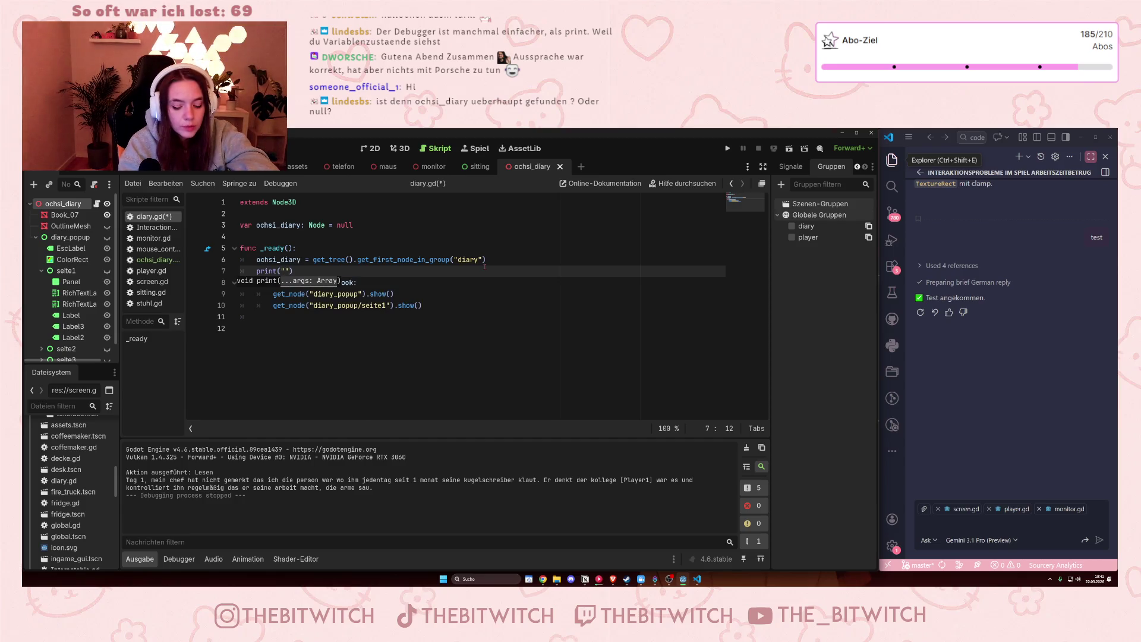
{"action": "type", "text": "ochsi"}
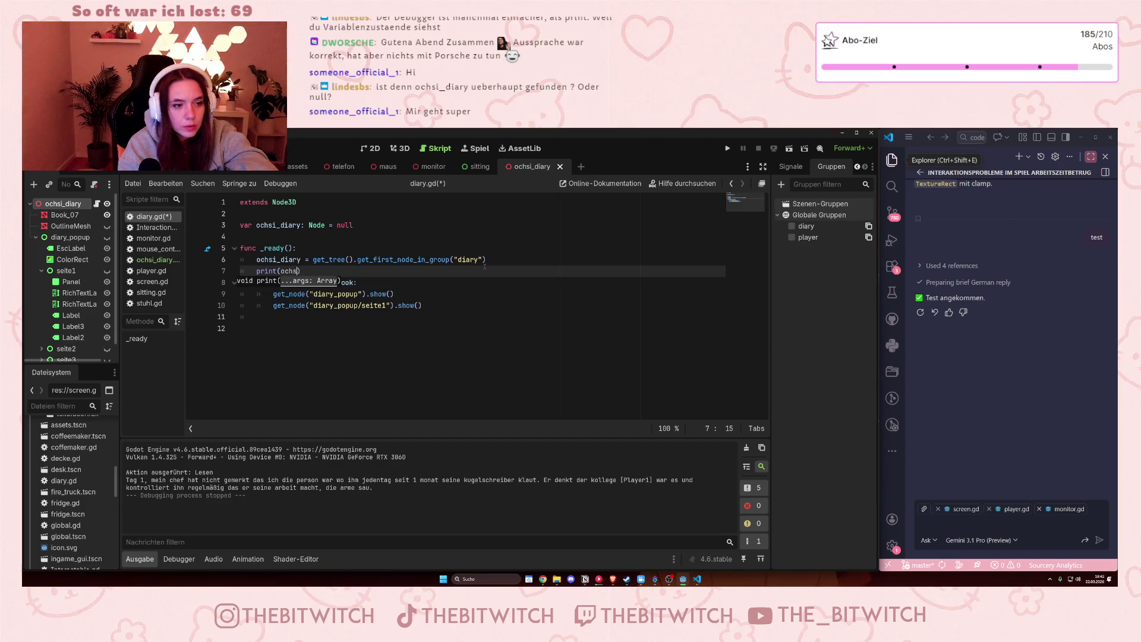
{"action": "key", "text": "Return"}
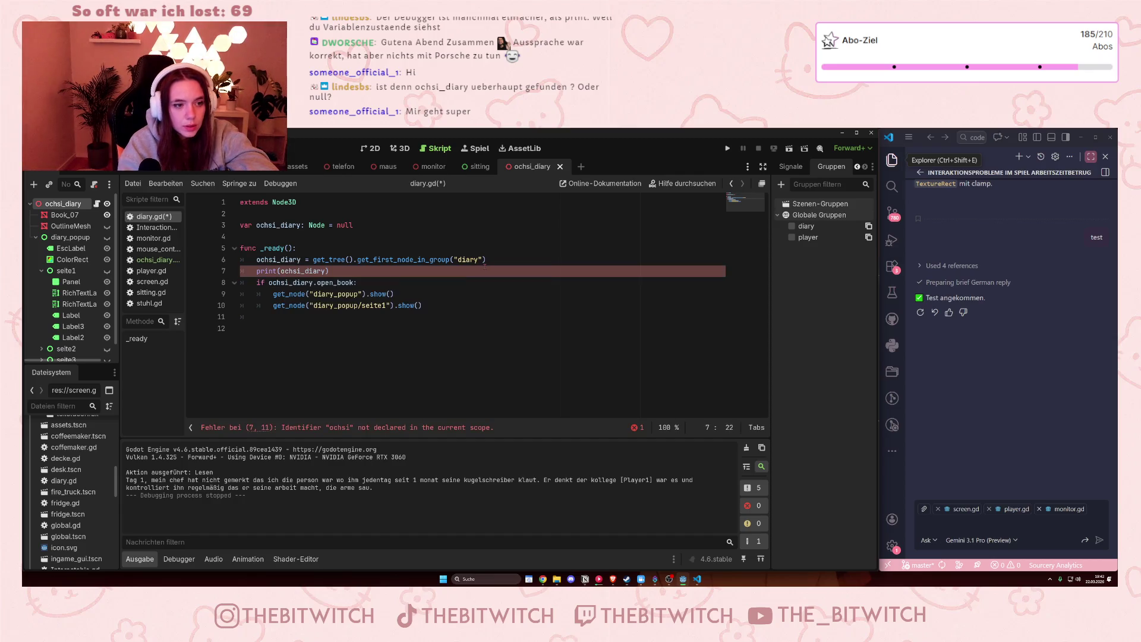
{"action": "left_click", "coordinate": [478, 375]}
{"action": "left_click", "coordinate": [727, 148]}
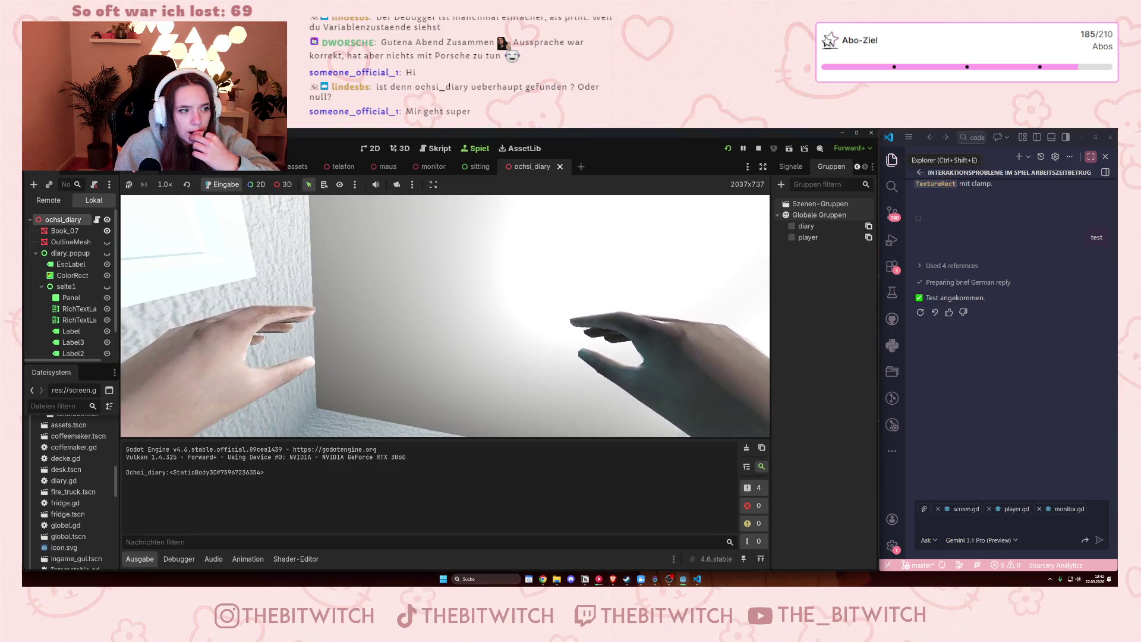
- Inspect the running game's Remote scene tree, then stop the game with F8
{"action": "left_click", "coordinate": [140, 166]}
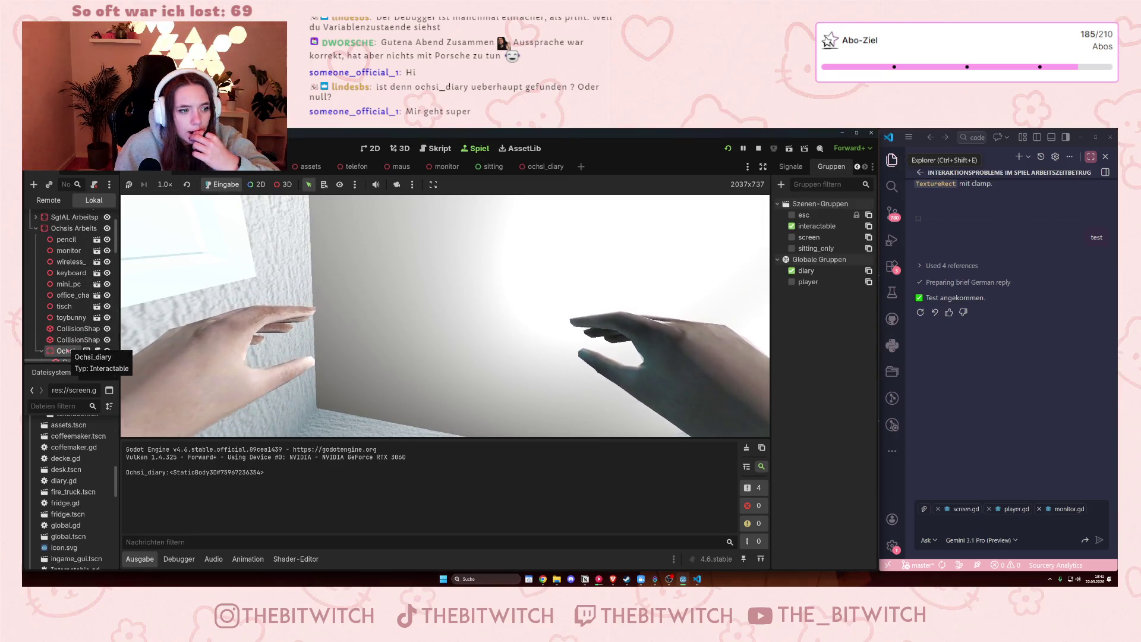
{"action": "scroll", "coordinate": [62, 332], "scroll_direction": "down", "scroll_amount": 2}
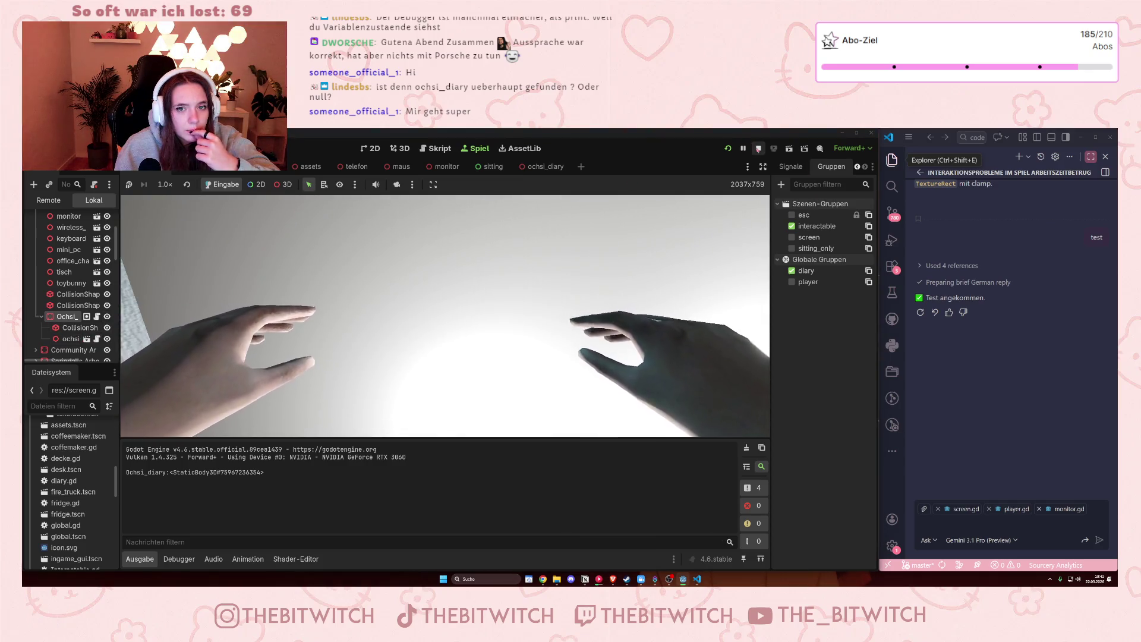
{"action": "key", "text": "F8"}
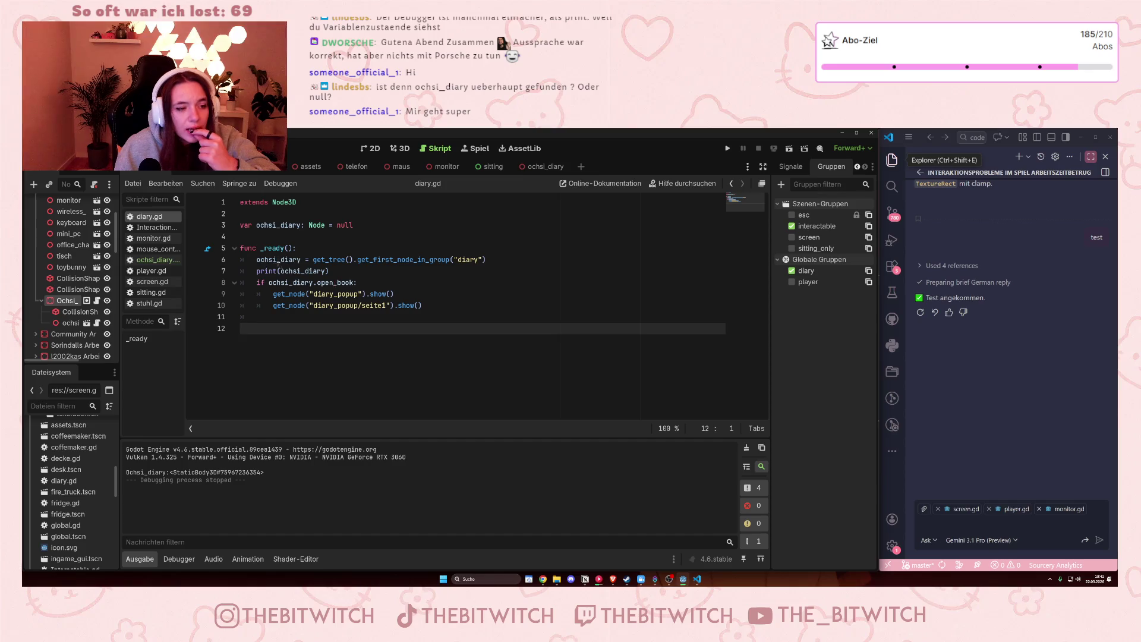
{"action": "left_click", "coordinate": [289, 247]}
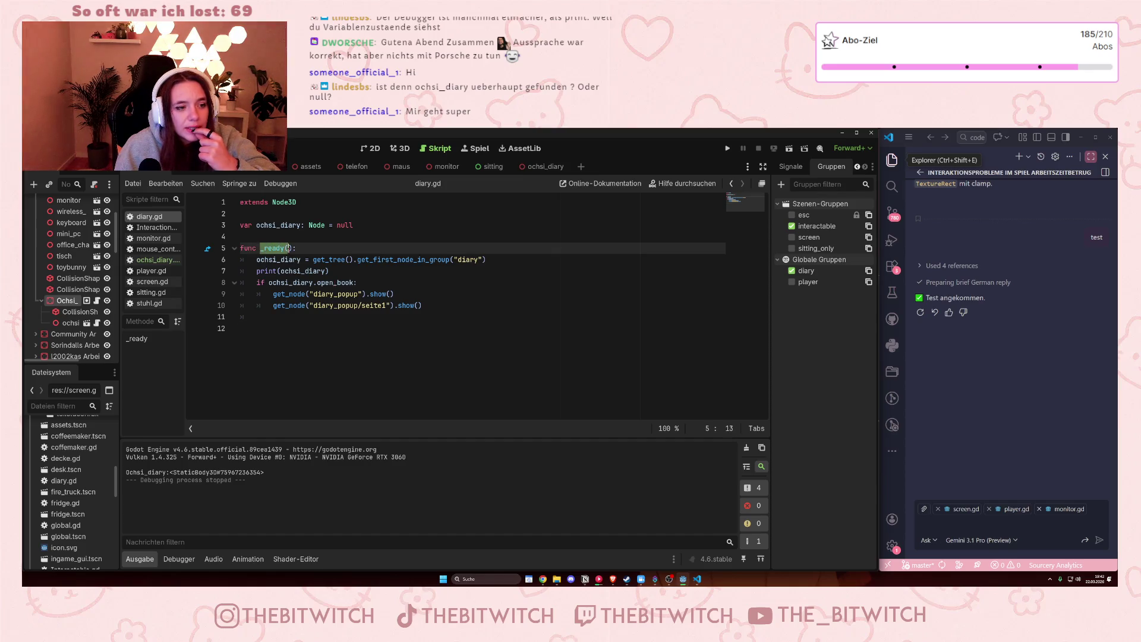
{"action": "left_click", "coordinate": [309, 282]}
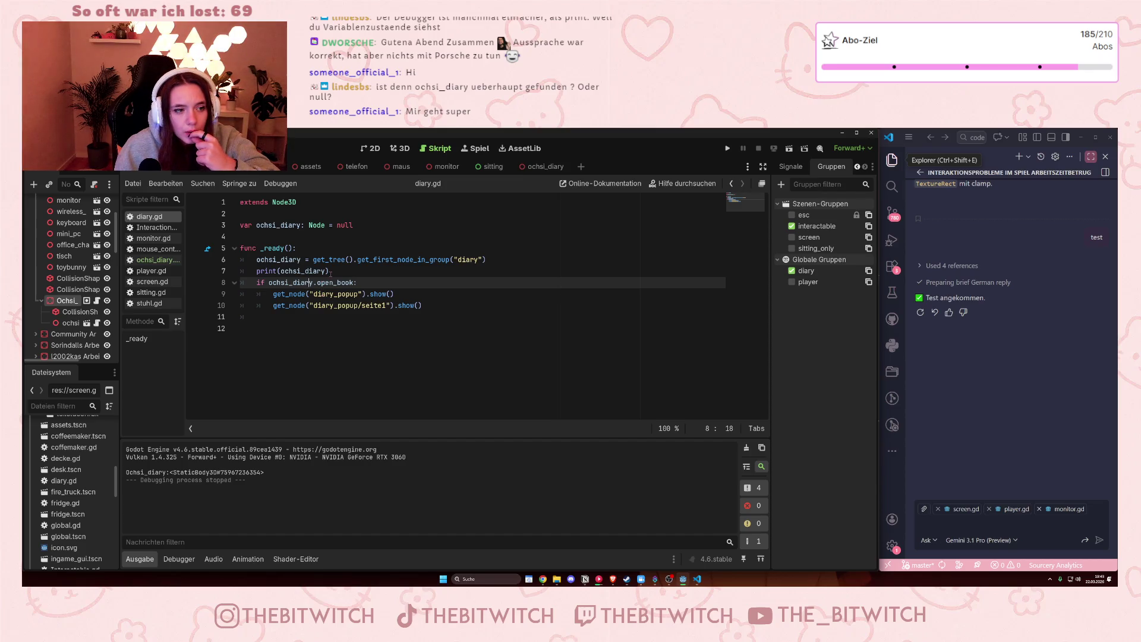
{"action": "left_click", "coordinate": [330, 272]}
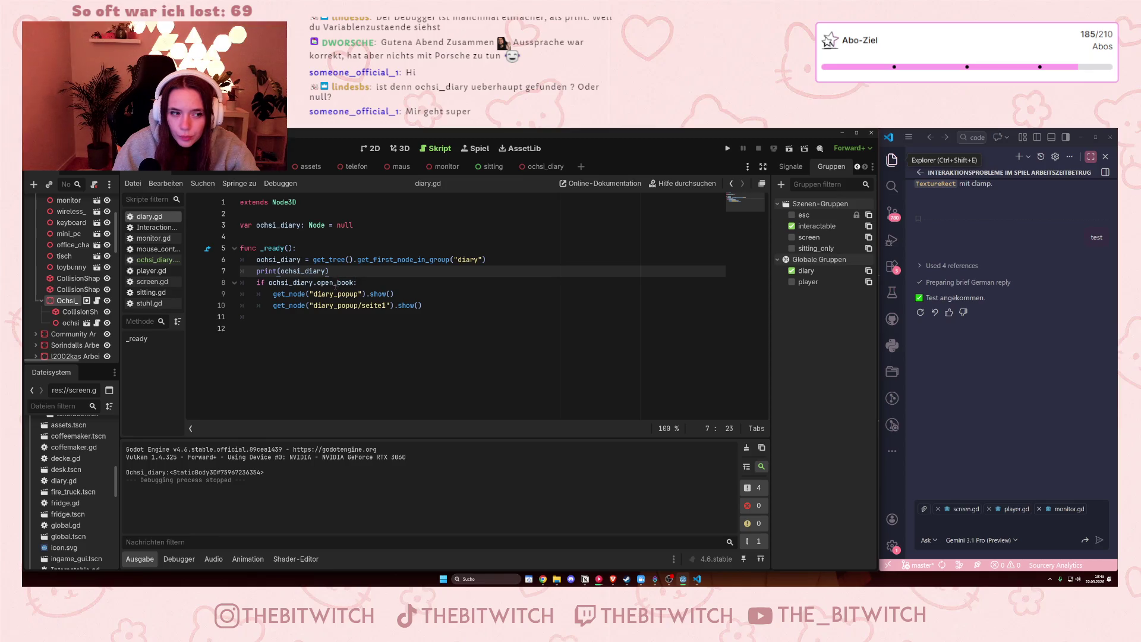
{"action": "left_click_drag", "start_coordinate": [340, 274], "coordinate": [541, 266]}
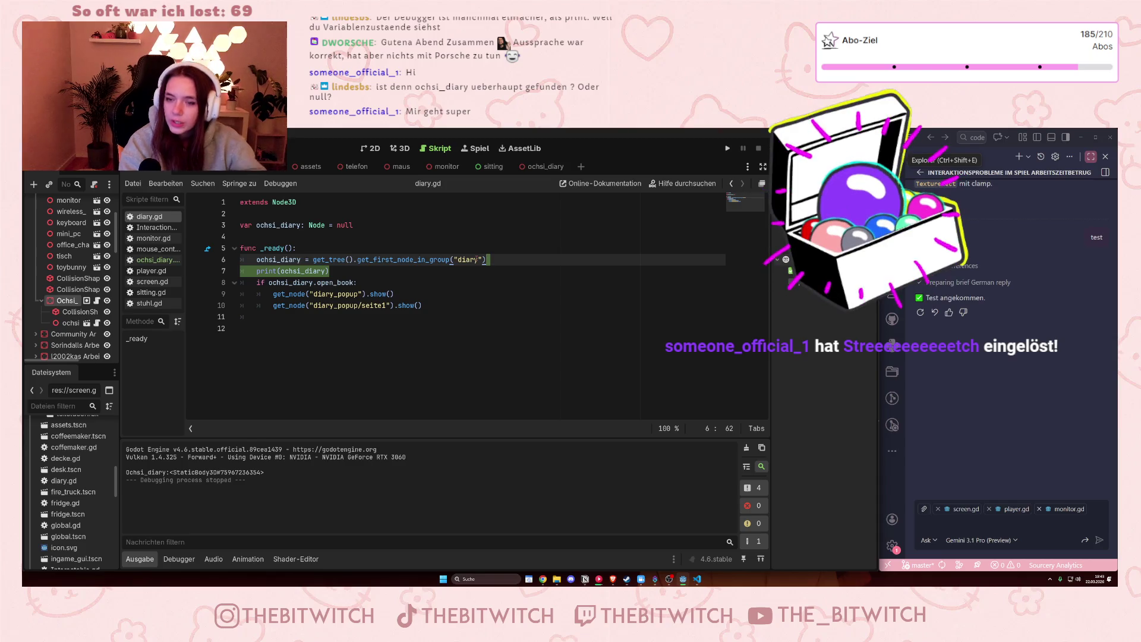
{"action": "key", "text": "BackSpace"}
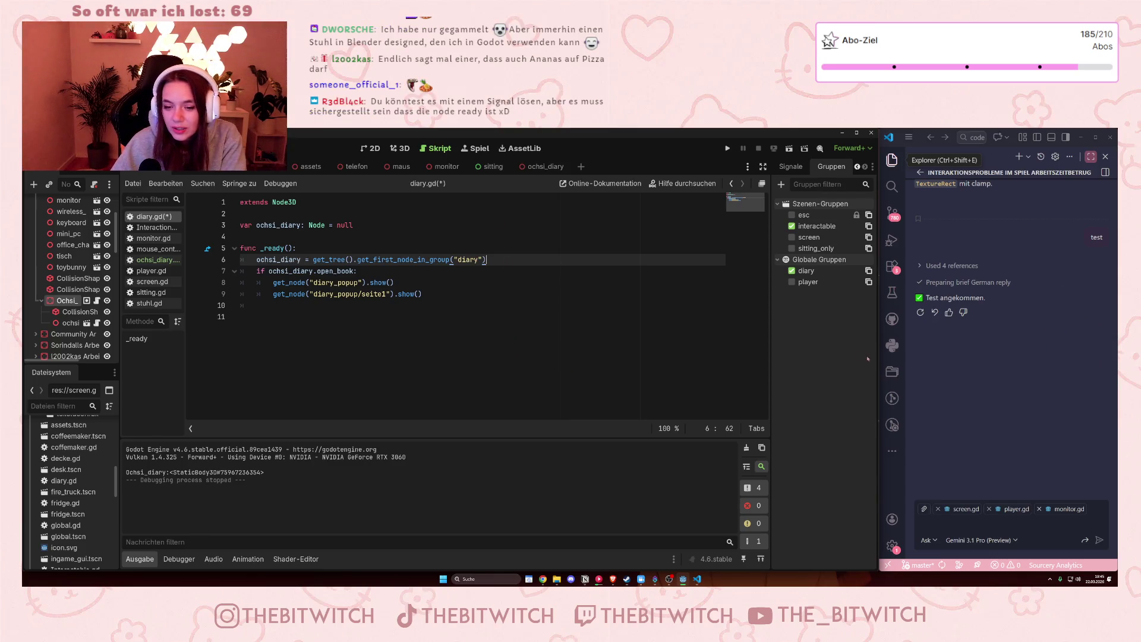
- Widen the editor window slightly
{"action": "mouse_move", "coordinate": [879, 392]}
{"action": "left_mouse_down"}
{"action": "mouse_move", "coordinate": [912, 393]}
{"action": "mouse_move", "coordinate": [882, 399]}
{"action": "left_mouse_up"}
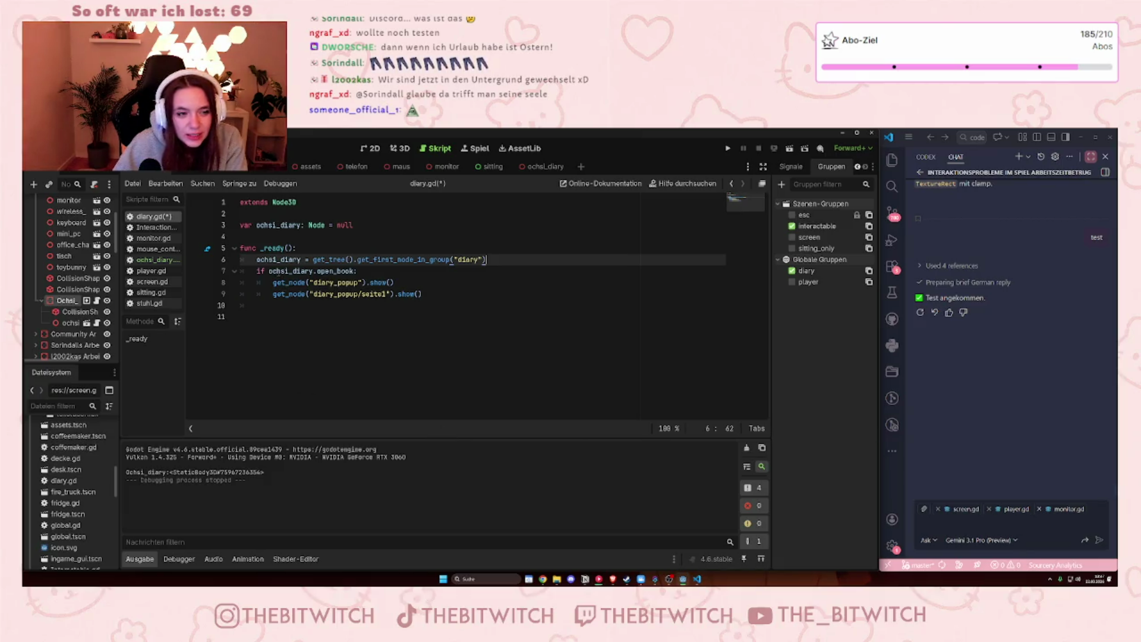
{"action": "left_click", "coordinate": [277, 271]}
{"action": "left_click_drag", "start_coordinate": [268, 271], "coordinate": [355, 271]}
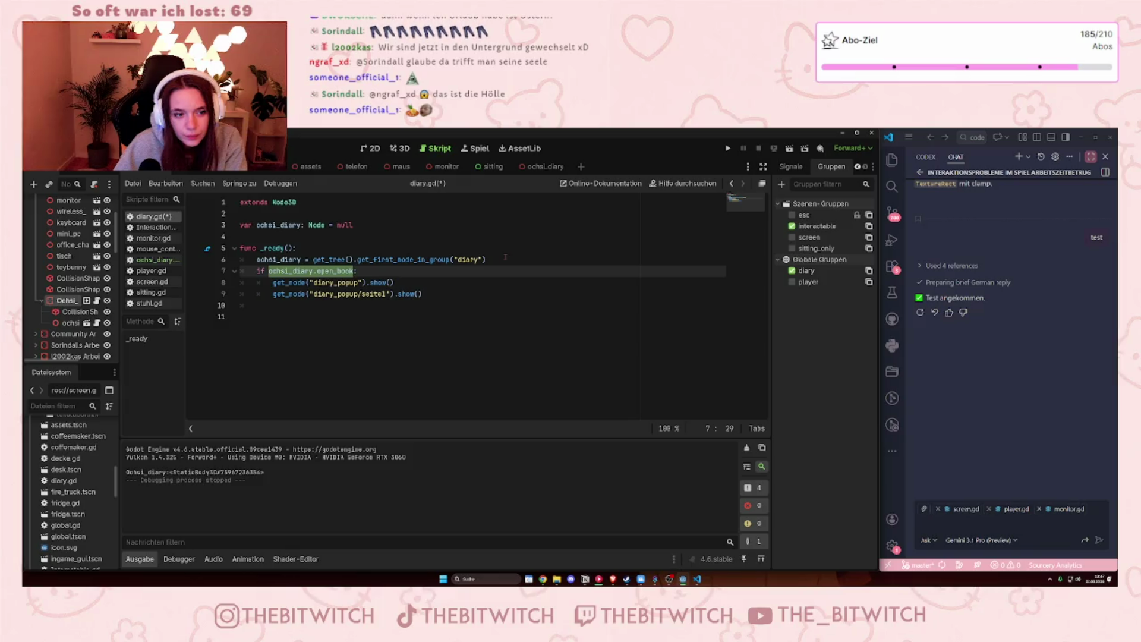
- Insert print(ochsi_diary.open_book) above the if check in diary.gd and save
{"action": "left_click", "coordinate": [506, 259]}
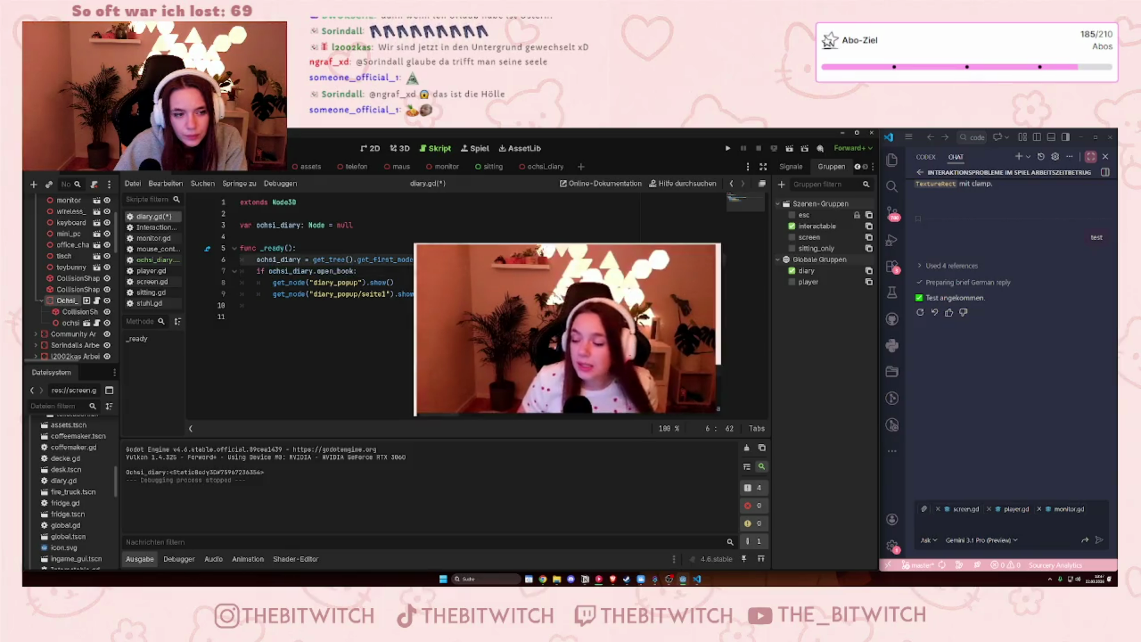
{"action": "left_click", "coordinate": [355, 271]}
{"action": "left_click_drag", "start_coordinate": [355, 271], "coordinate": [269, 271]}
{"action": "key", "text": "ctrl+c"}
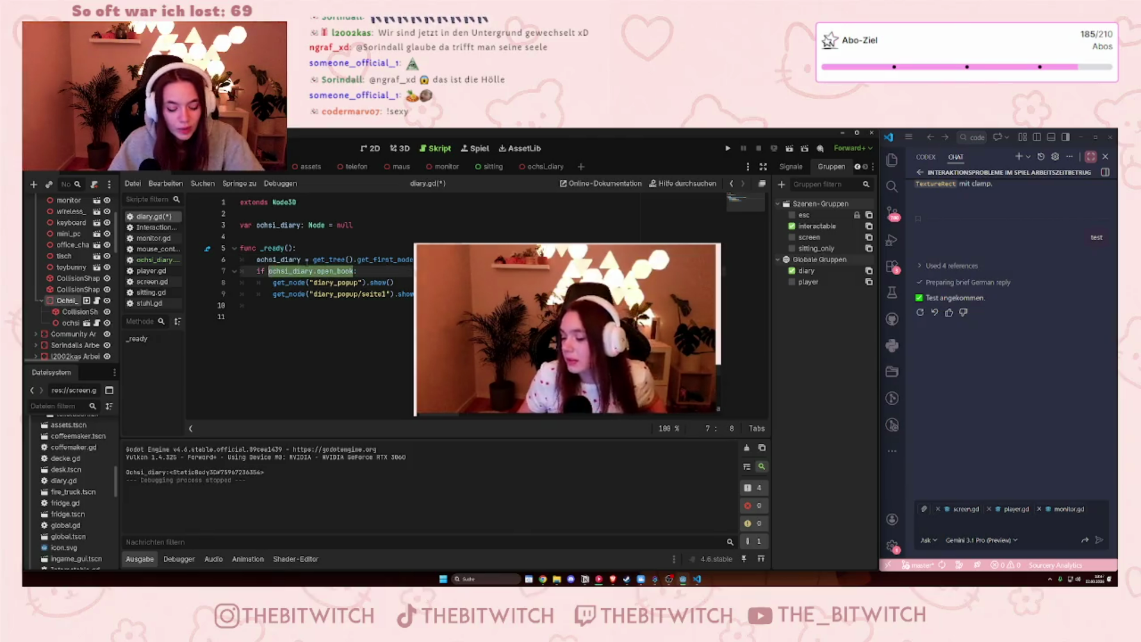
{"action": "key", "text": "ctrl+shift+Return"}
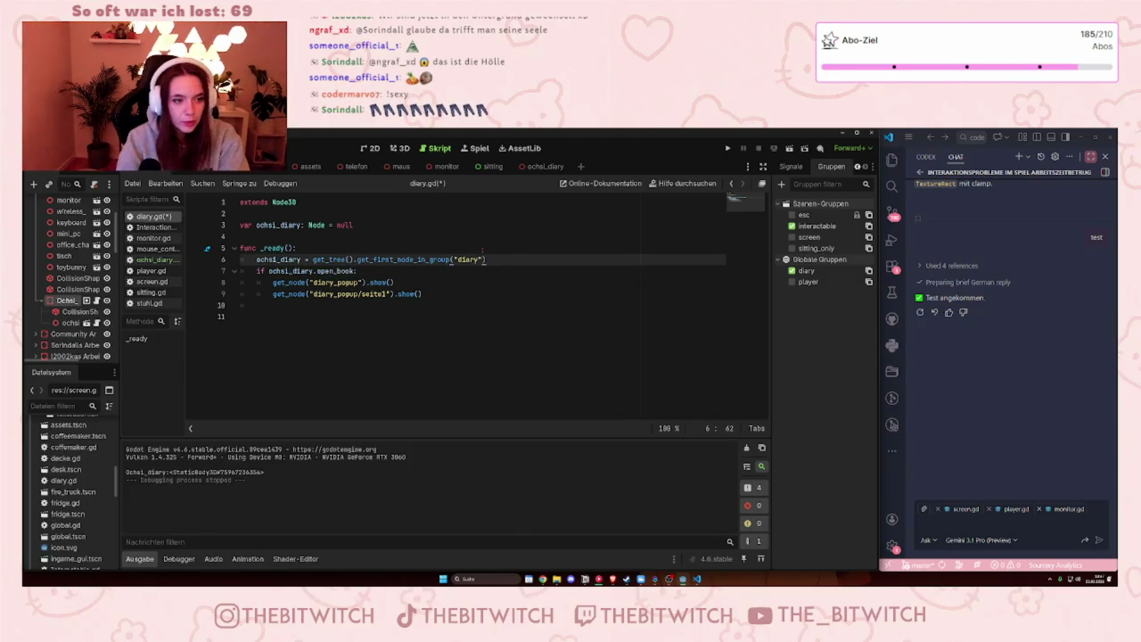
{"action": "type", "text": "print("}
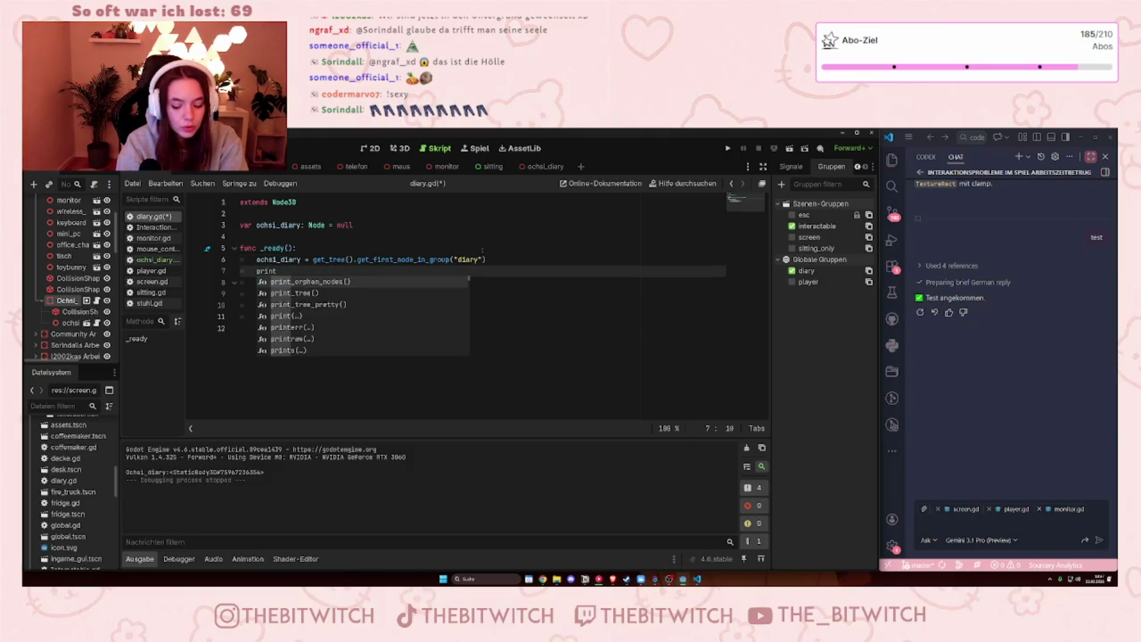
{"action": "key", "text": "ctrl+v"}
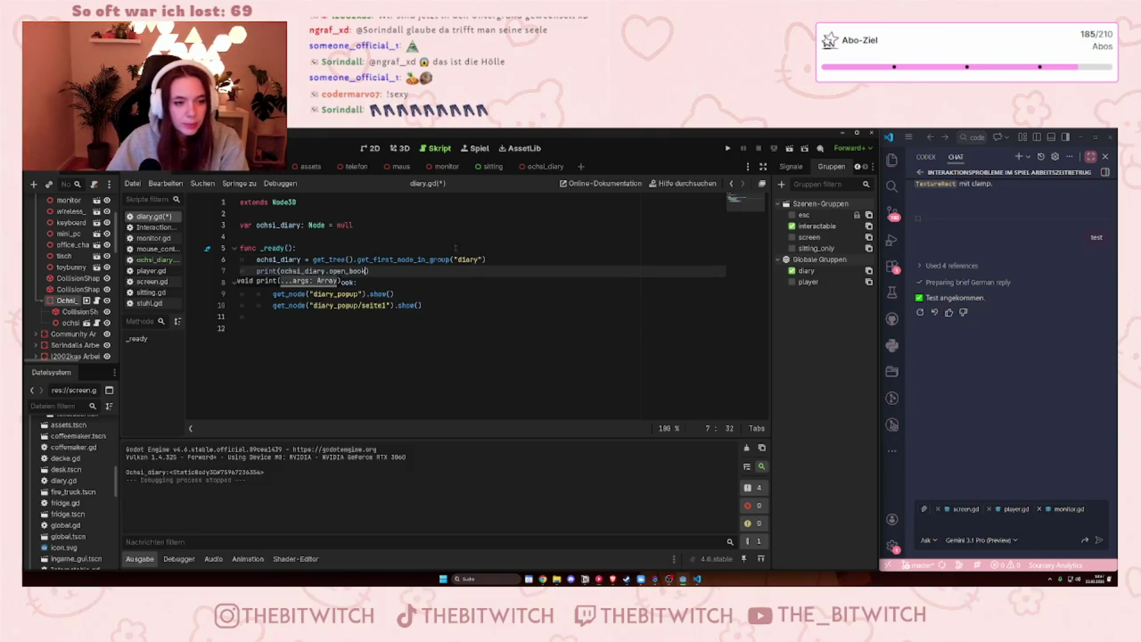
{"action": "key", "text": "Down"}
{"action": "key", "text": "Down"}
{"action": "key", "text": "End"}
{"action": "key", "text": "ctrl+s"}
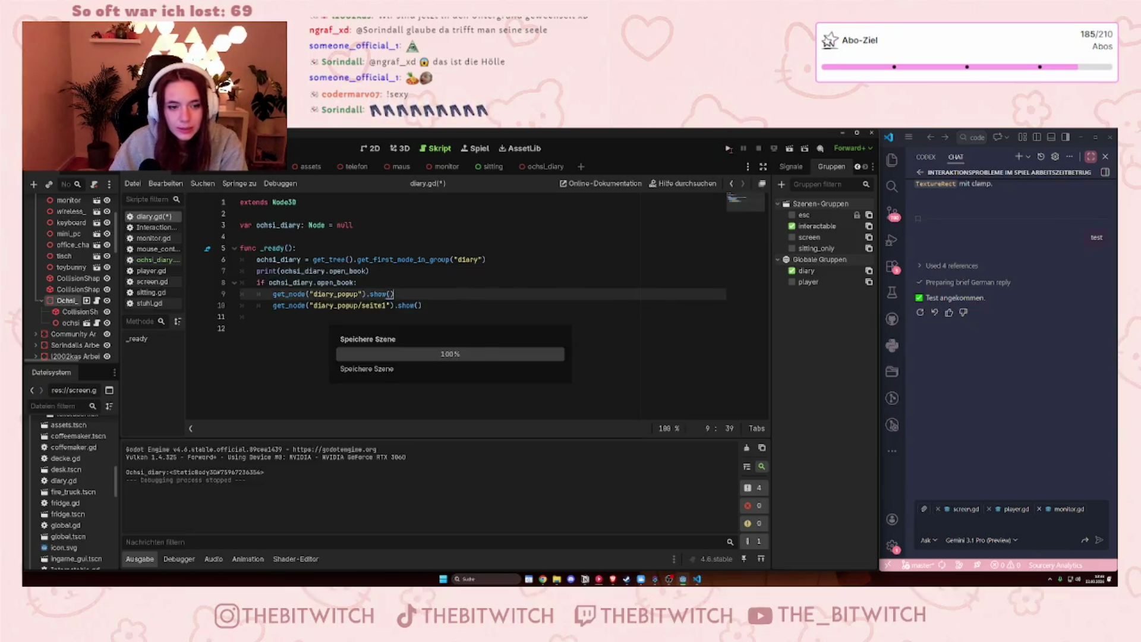
- Run the game, walk to the desk, read the diary and sit down, then stop
{"action": "left_click", "coordinate": [728, 148]}
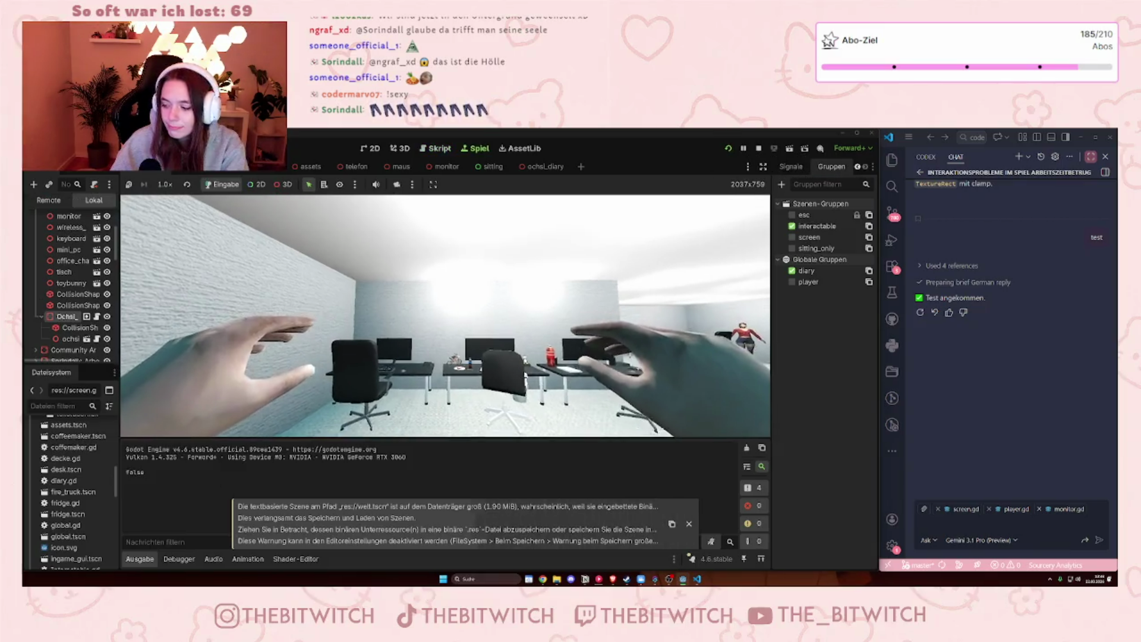
{"action": "mouse_move", "coordinate": [445, 315]}
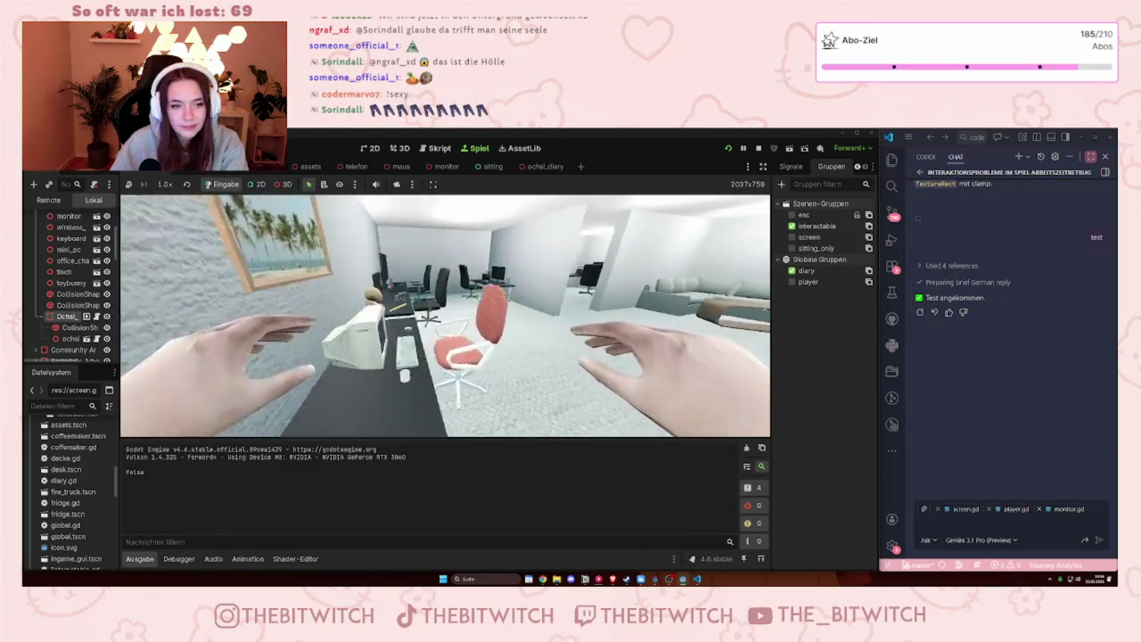
{"action": "key", "text": "w"}
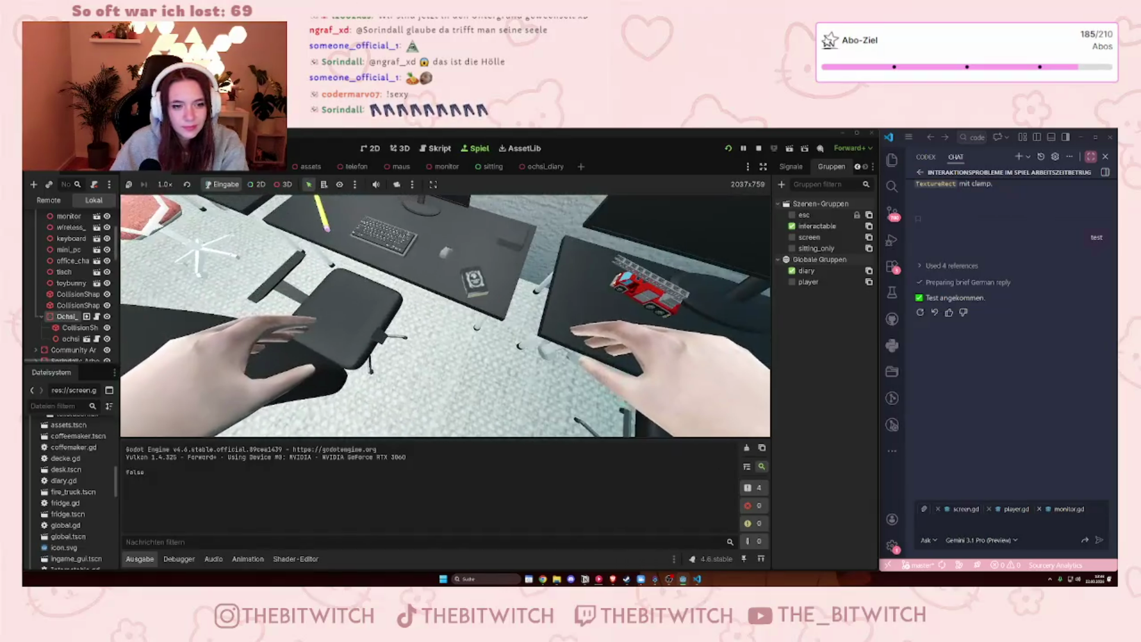
{"action": "key", "text": "e"}
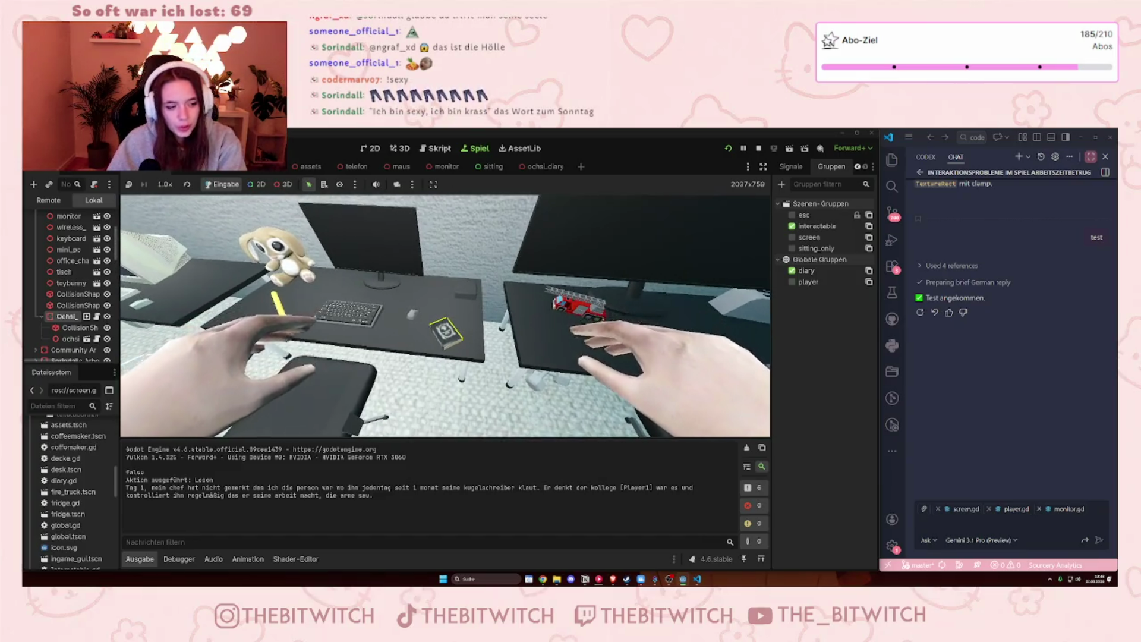
{"action": "key", "text": "e"}
{"action": "left_click", "coordinate": [759, 148]}
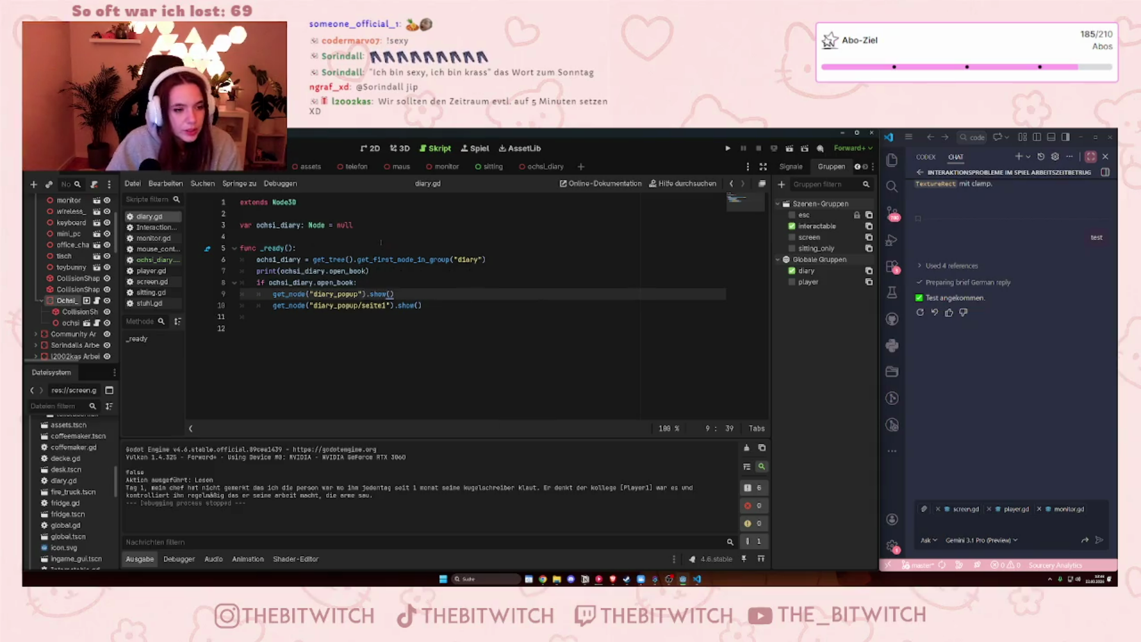
- Rename the _ready function to reading_diary(), save diary.gd, and launch the game
{"action": "double_click", "coordinate": [272, 248]}
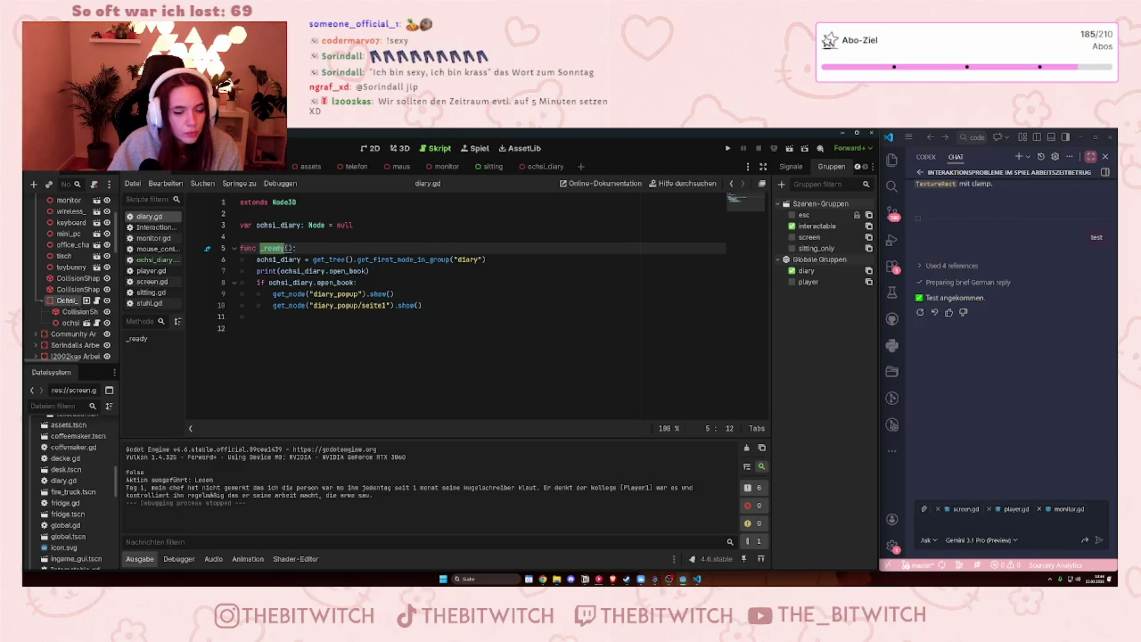
{"action": "type", "text": "open"}
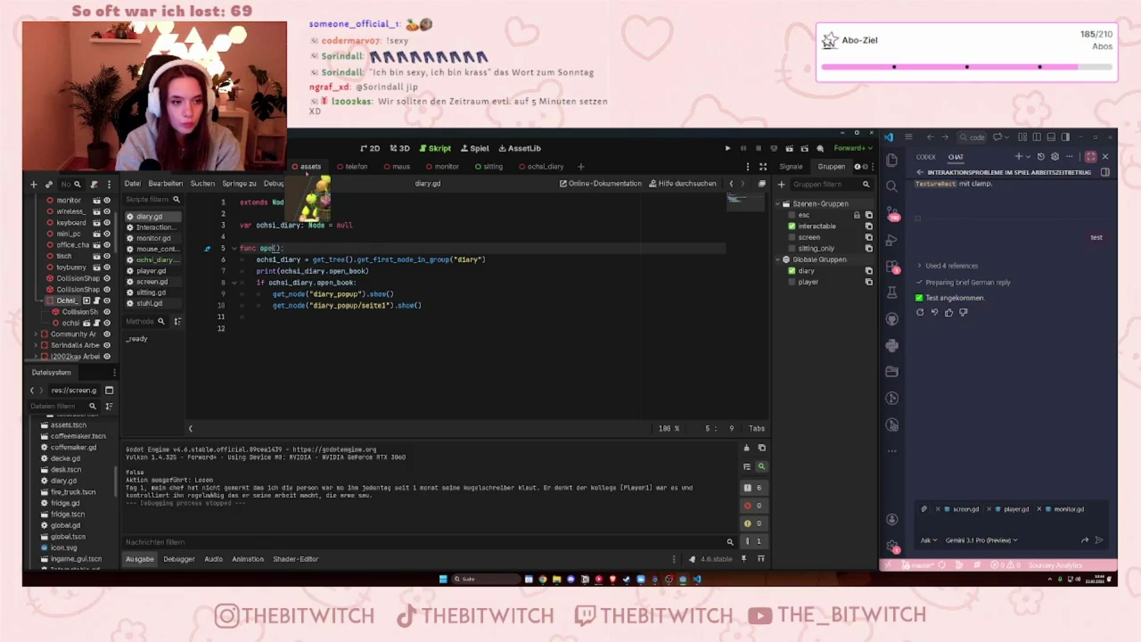
{"action": "key", "text": "BackSpace"}
{"action": "key", "text": "BackSpace"}
{"action": "key", "text": "BackSpace"}
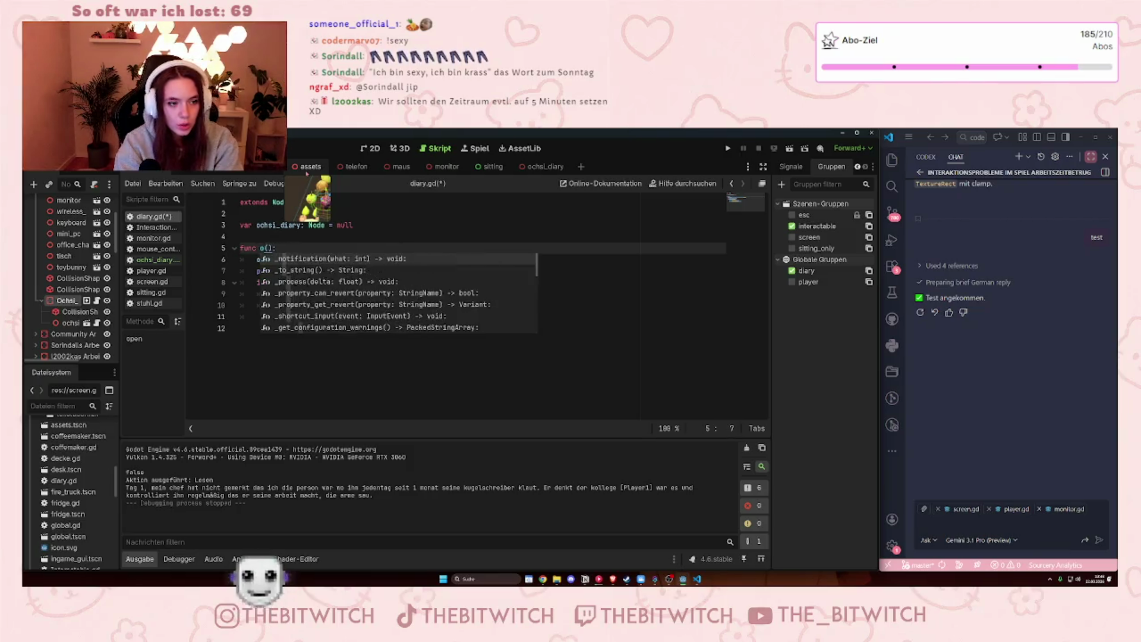
{"action": "type", "text": "reading_dioa"}
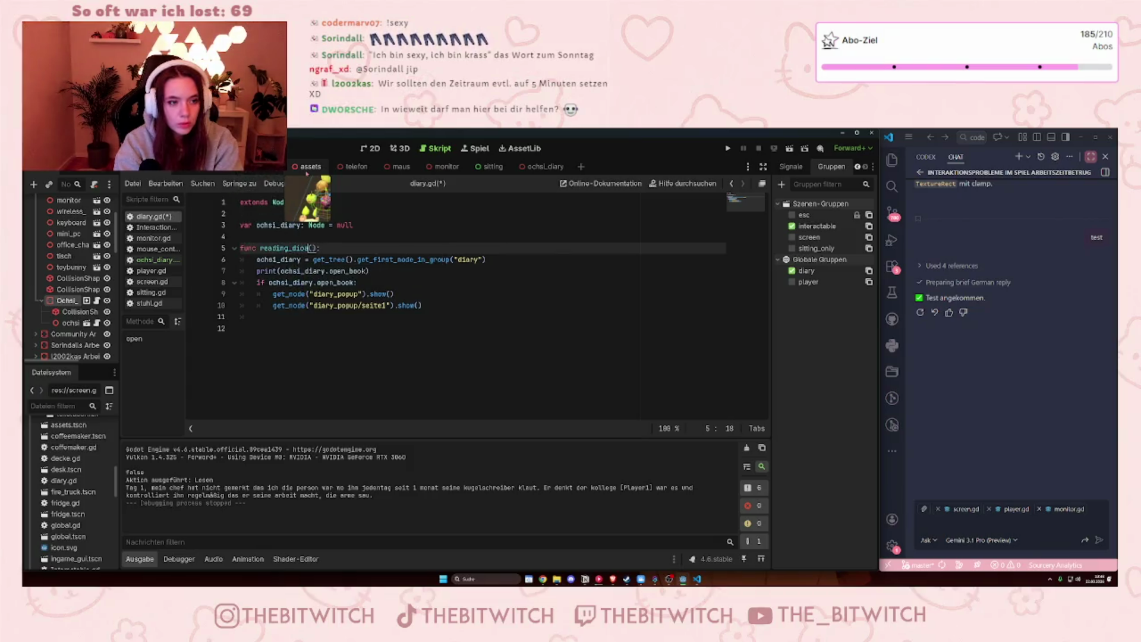
{"action": "key", "text": "BackSpace"}
{"action": "type", "text": "ary"}
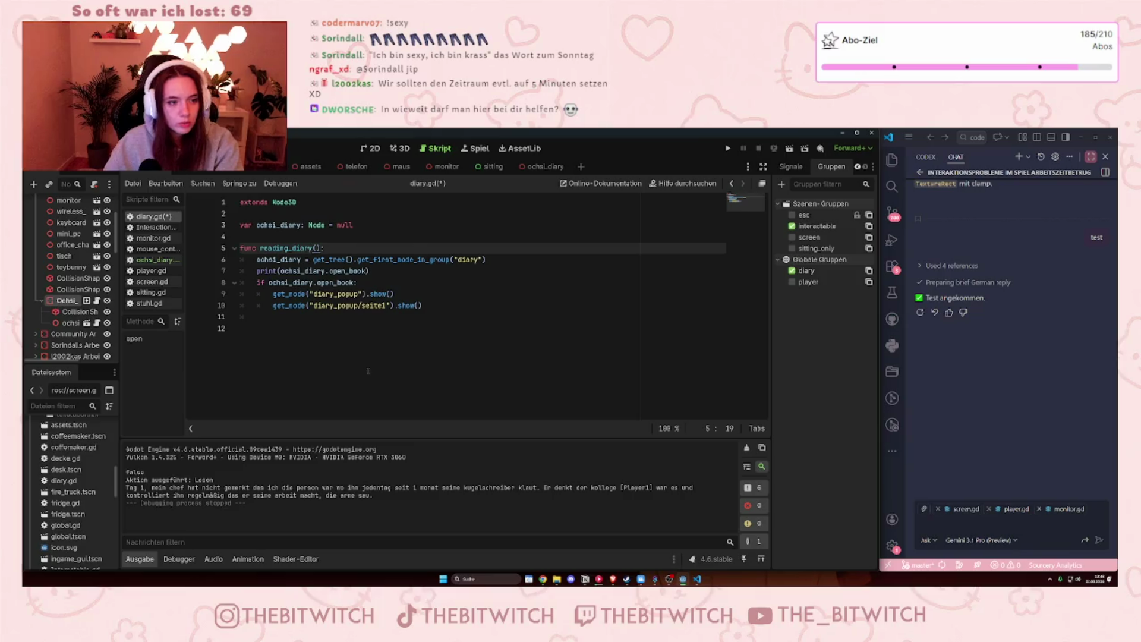
{"action": "left_click", "coordinate": [508, 307]}
{"action": "key", "text": "ctrl+s"}
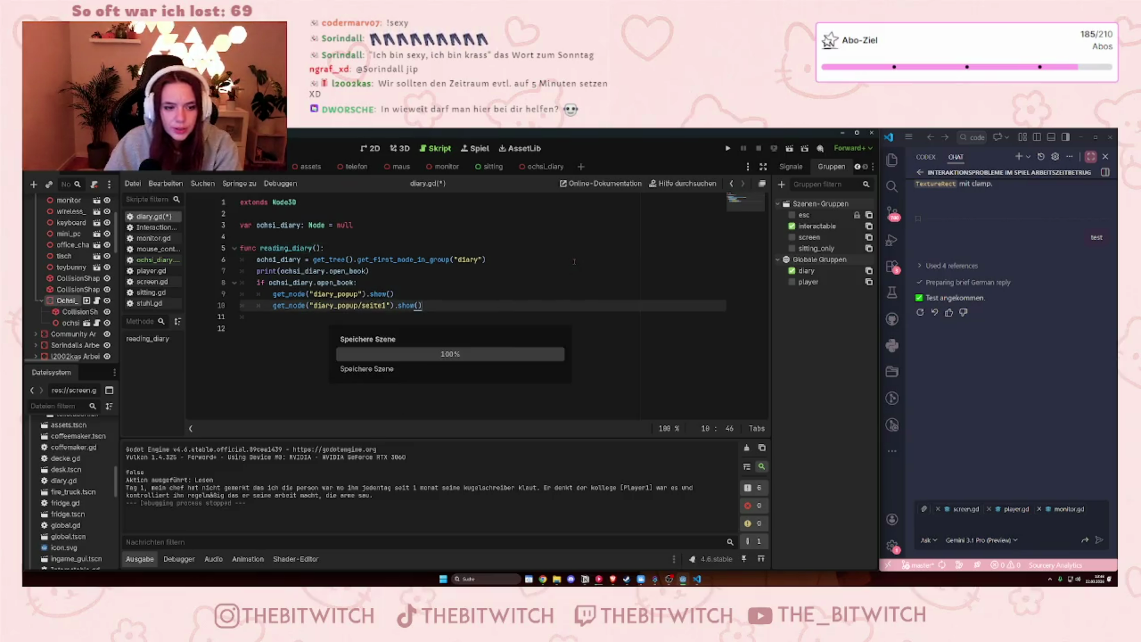
{"action": "key", "text": "F5"}
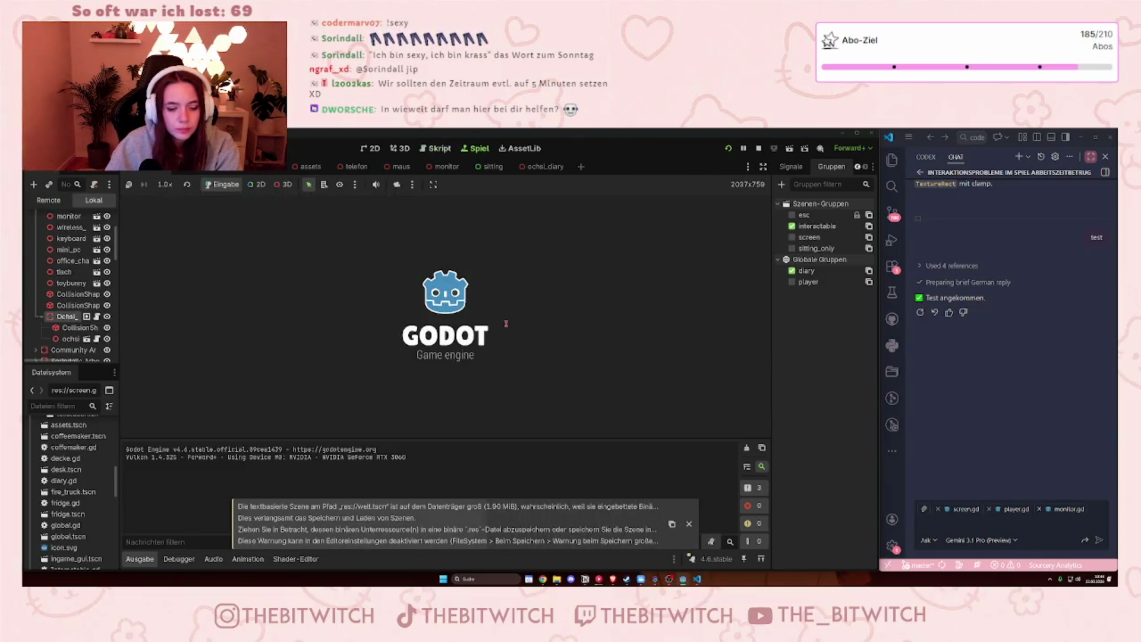
- Walk up to the desk, read the diary, step back, then stop the test run
{"action": "key", "text": "w"}
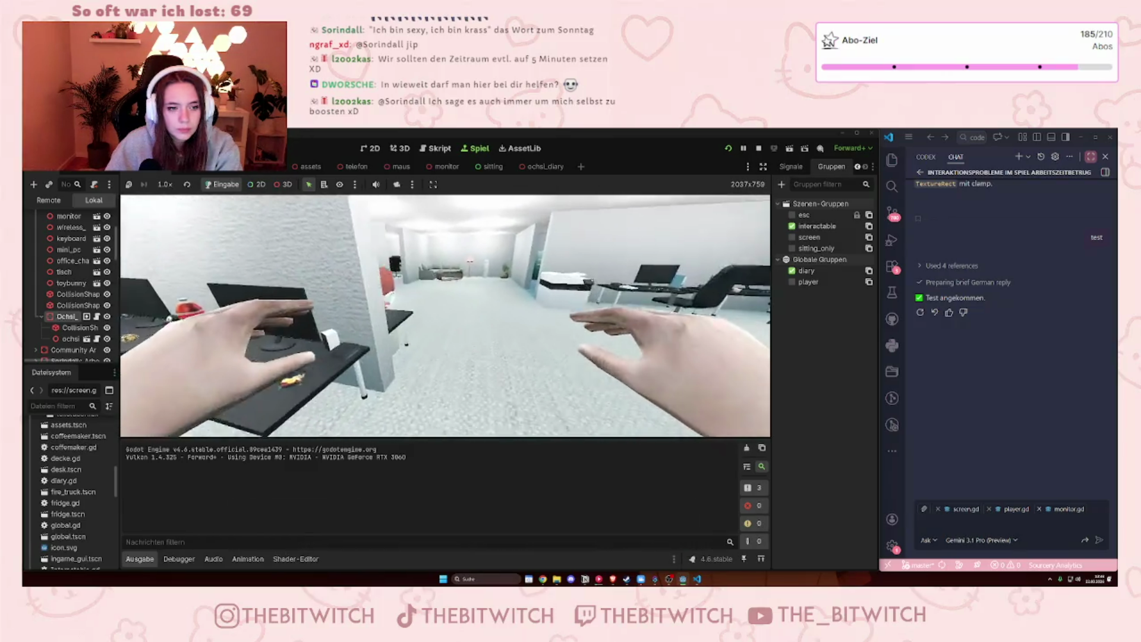
{"action": "key", "text": "w"}
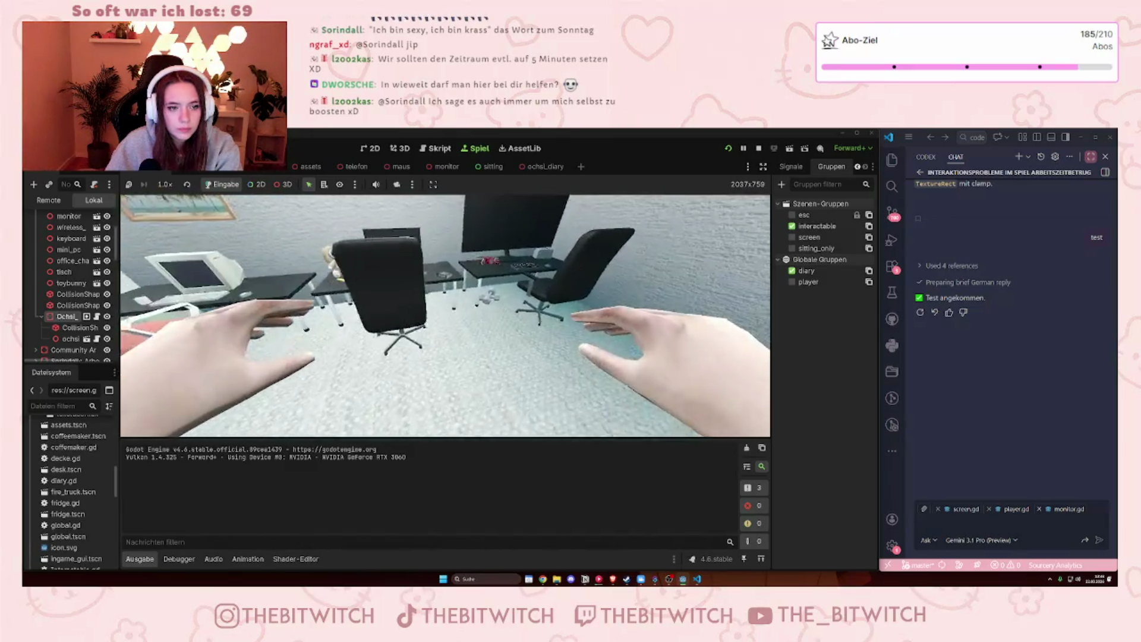
{"action": "key", "text": "e"}
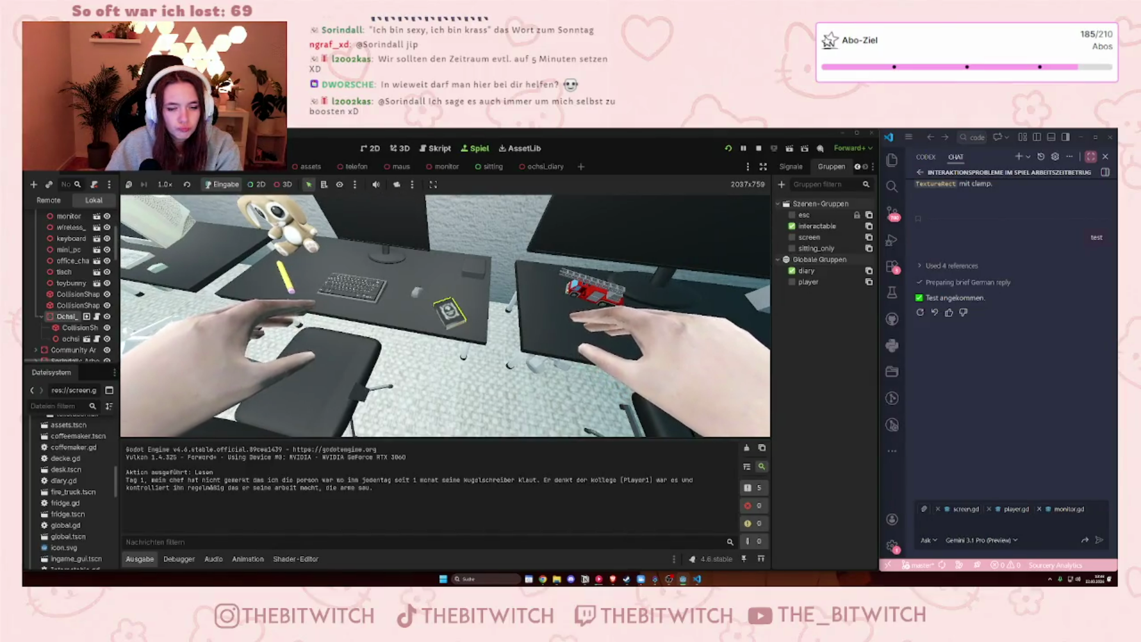
{"action": "key", "text": "s"}
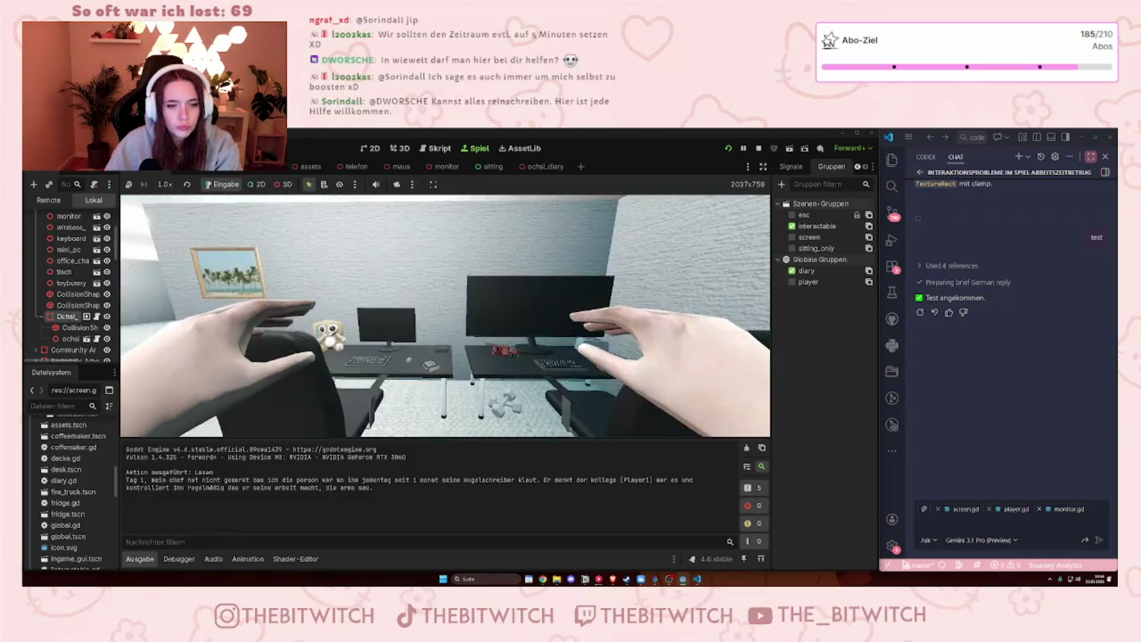
{"action": "left_click", "coordinate": [758, 148]}
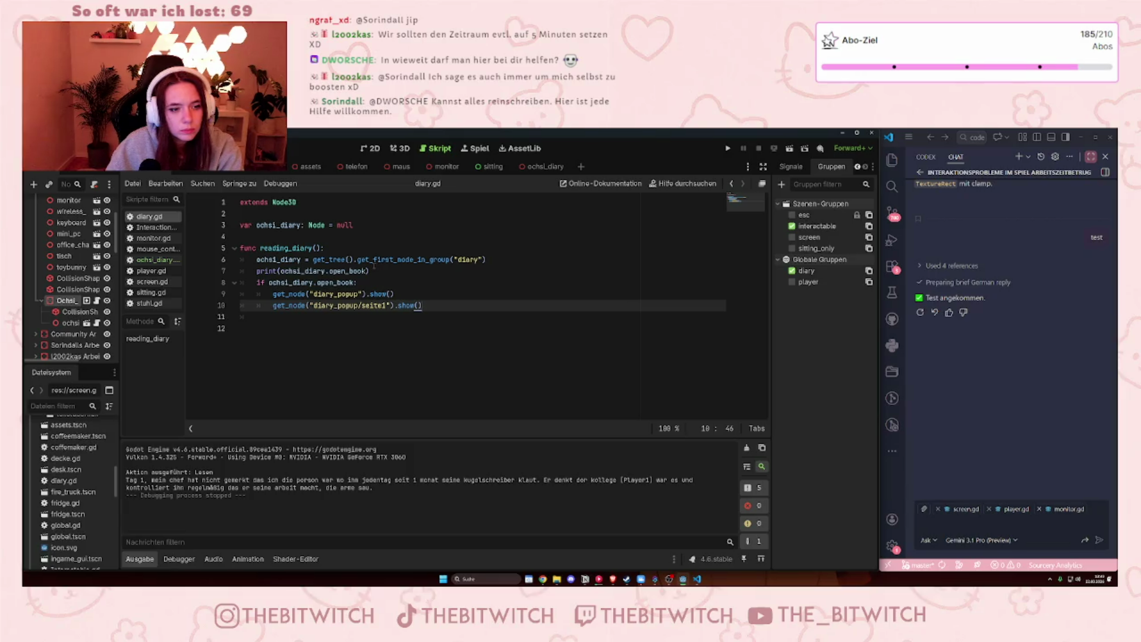
- Add print("tagebuch") on a new line under 'if ochsi_diary.open_book:' and save diary.gd
{"action": "left_click", "coordinate": [359, 283]}
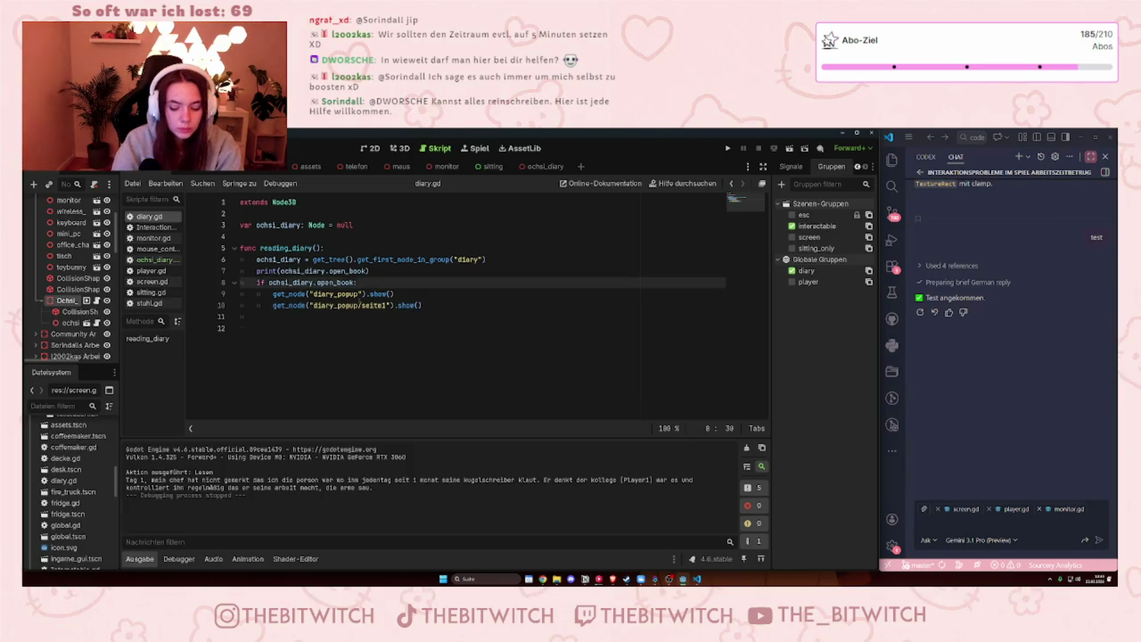
{"action": "key", "text": "Return"}
{"action": "type", "text": "print"}
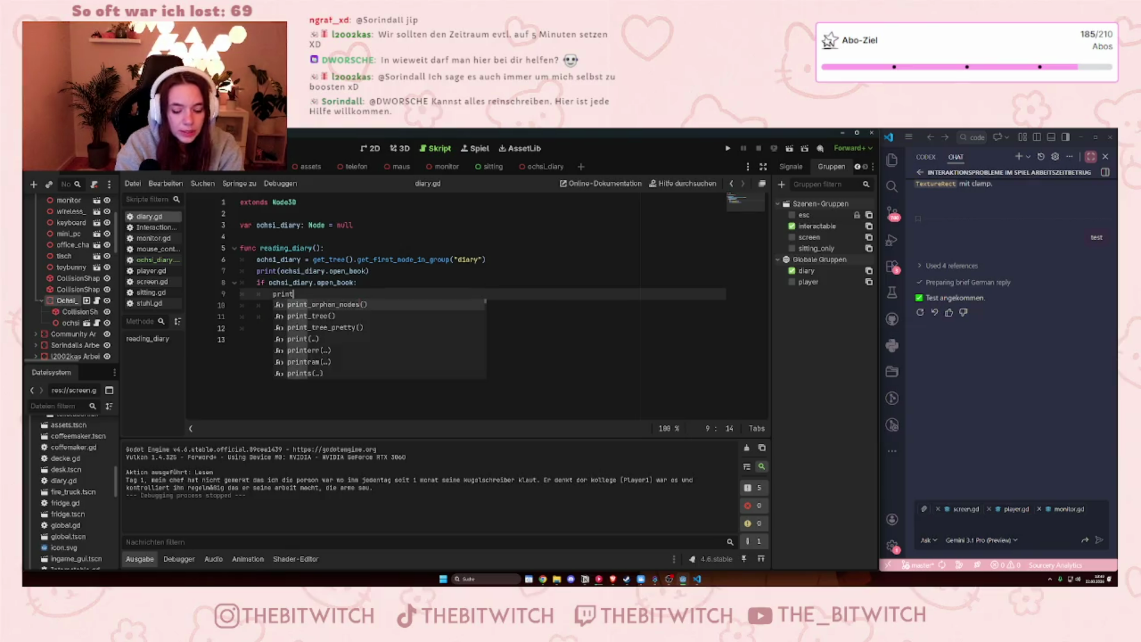
{"action": "type", "text": "("}
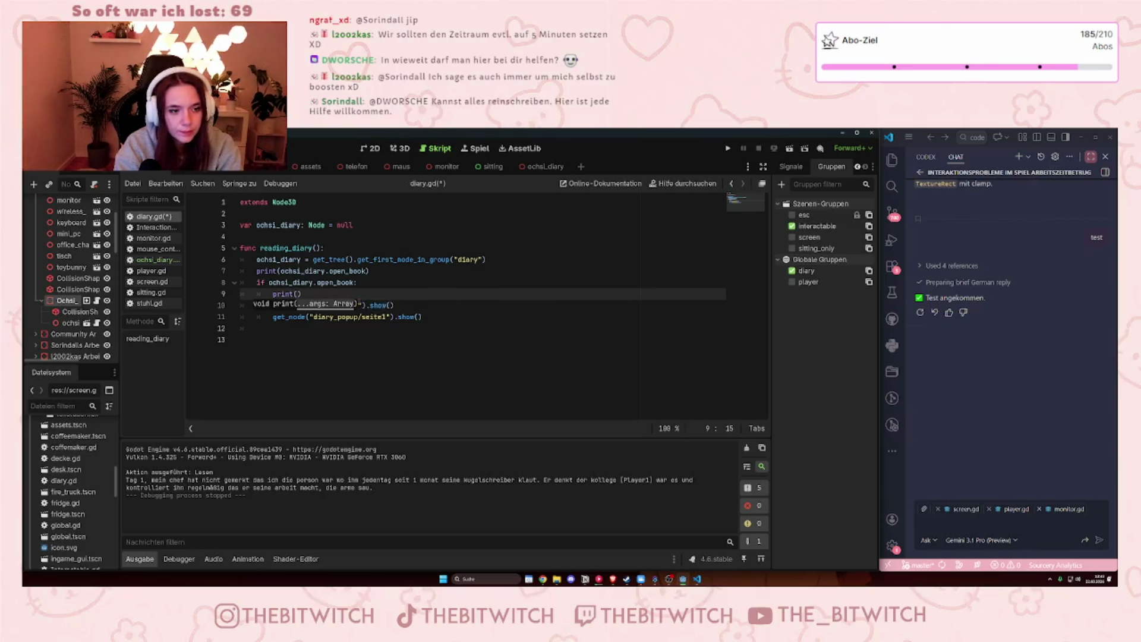
{"action": "type", "text": "\"tagebuch"}
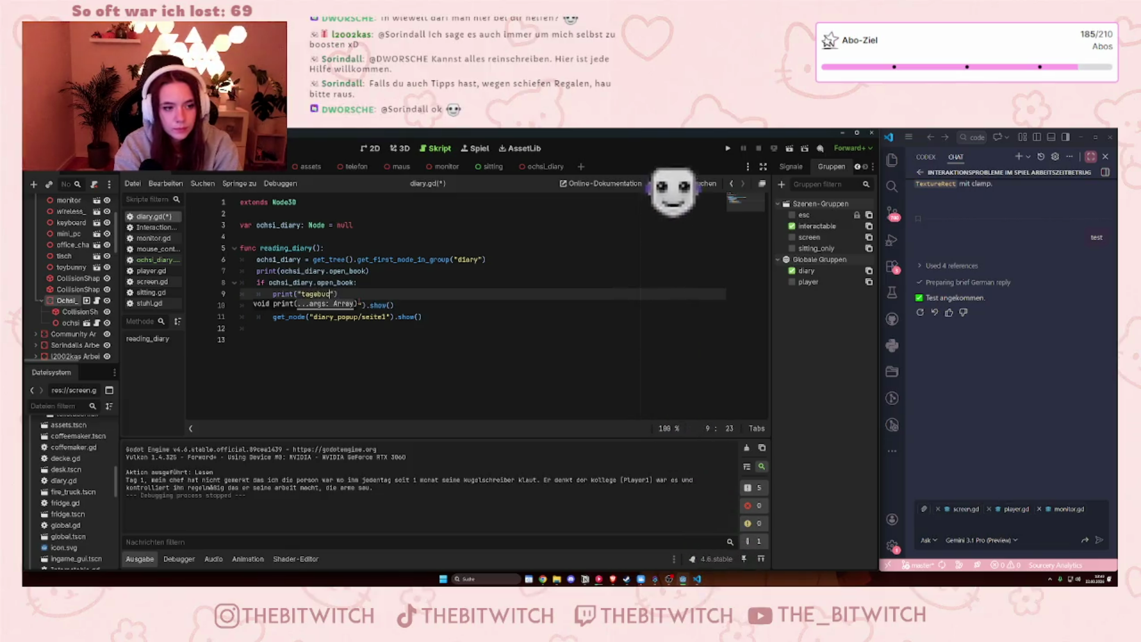
{"action": "key", "text": "Down"}
{"action": "key", "text": "Down"}
{"action": "key", "text": "Down"}
{"action": "key", "text": "ctrl+s"}
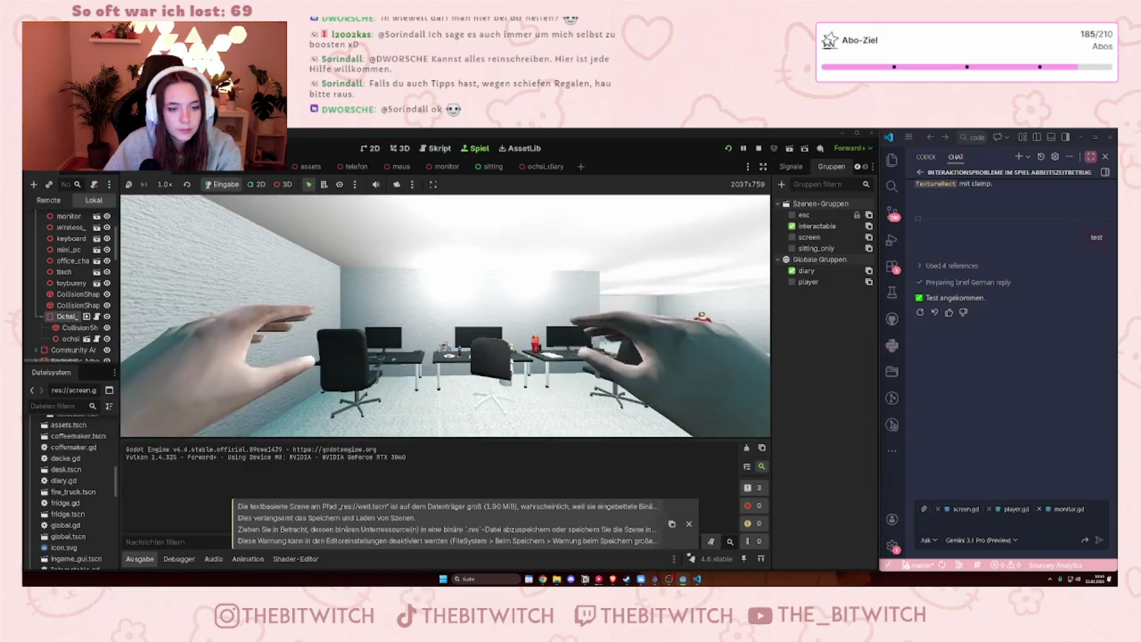
- In the running game, walk to the desk diary, read it with E, then stop the game
{"action": "key", "text": "w"}
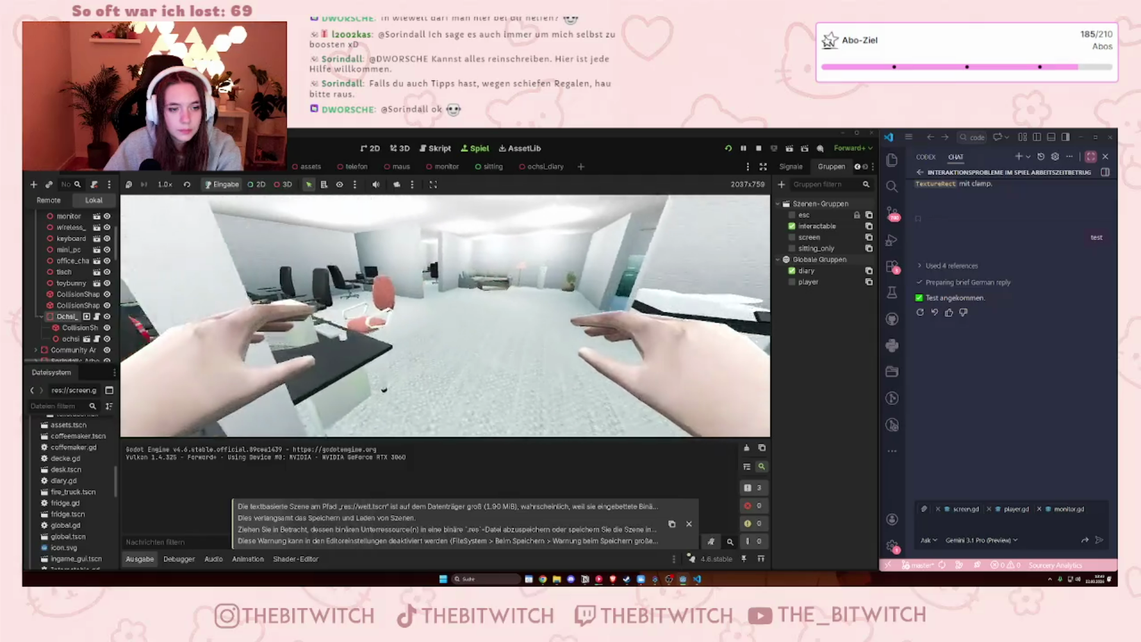
{"action": "key", "text": "w"}
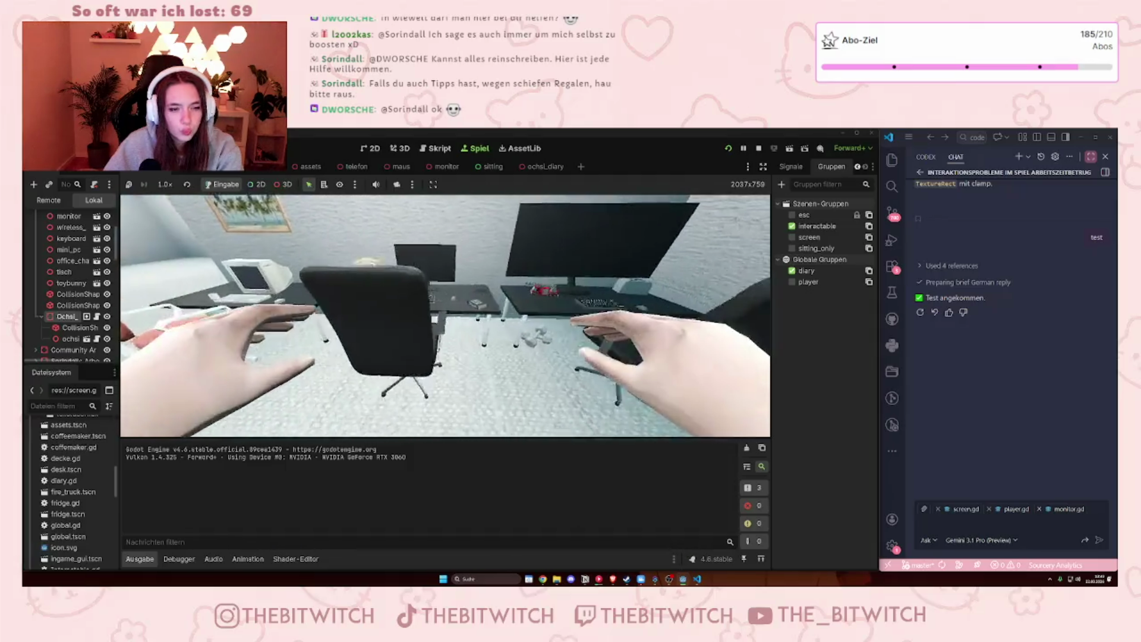
{"action": "key", "text": "e"}
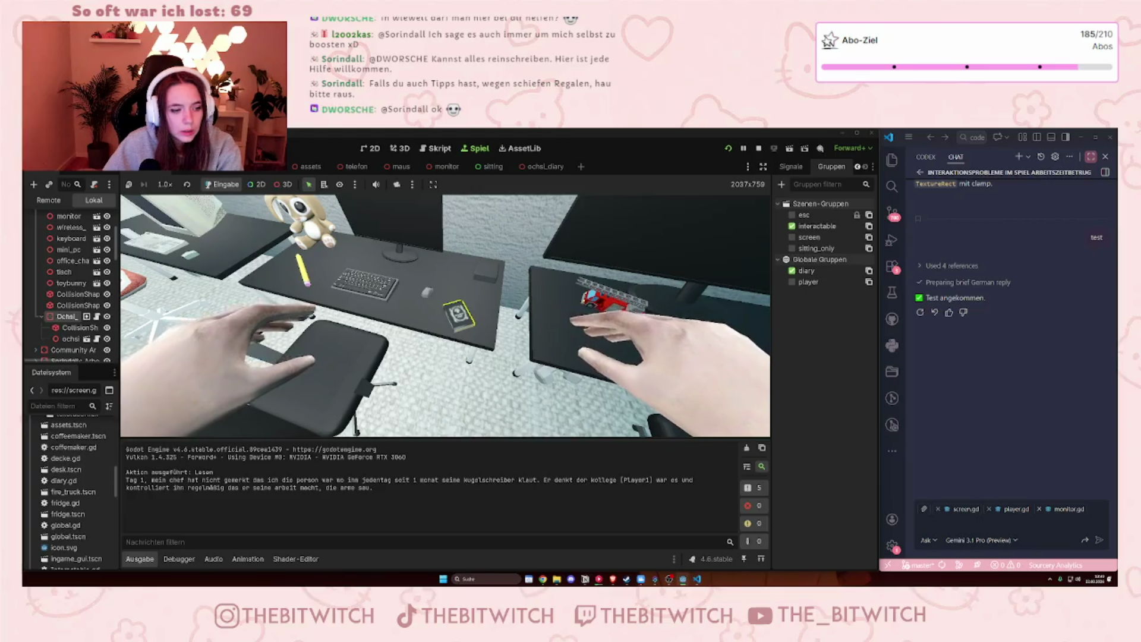
{"action": "key", "text": "s"}
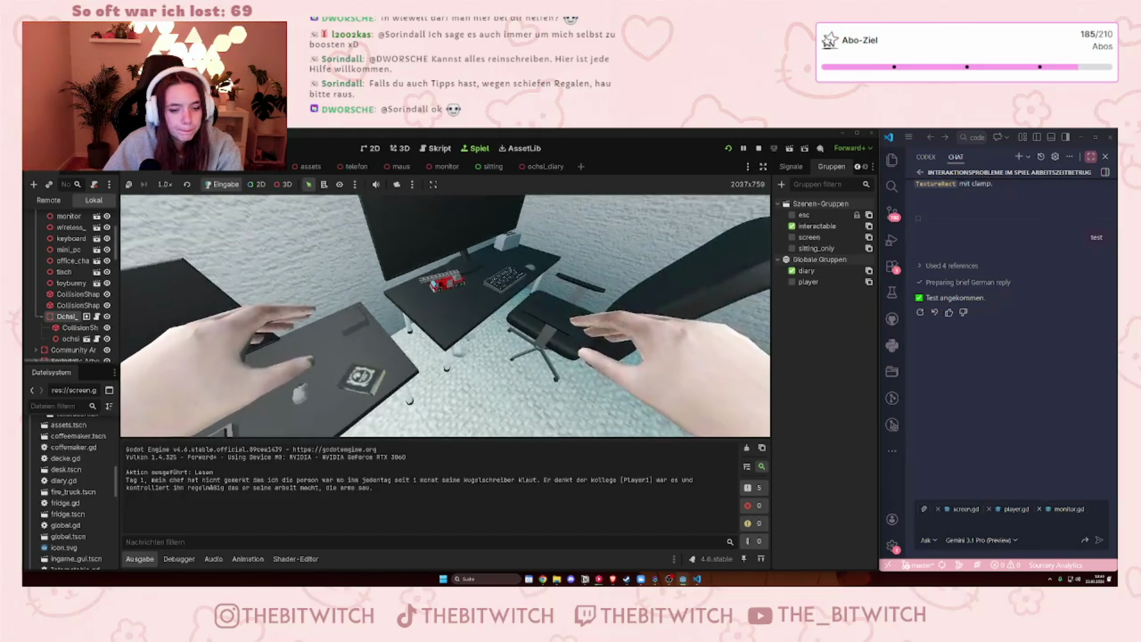
{"action": "mouse_move", "coordinate": [445, 315]}
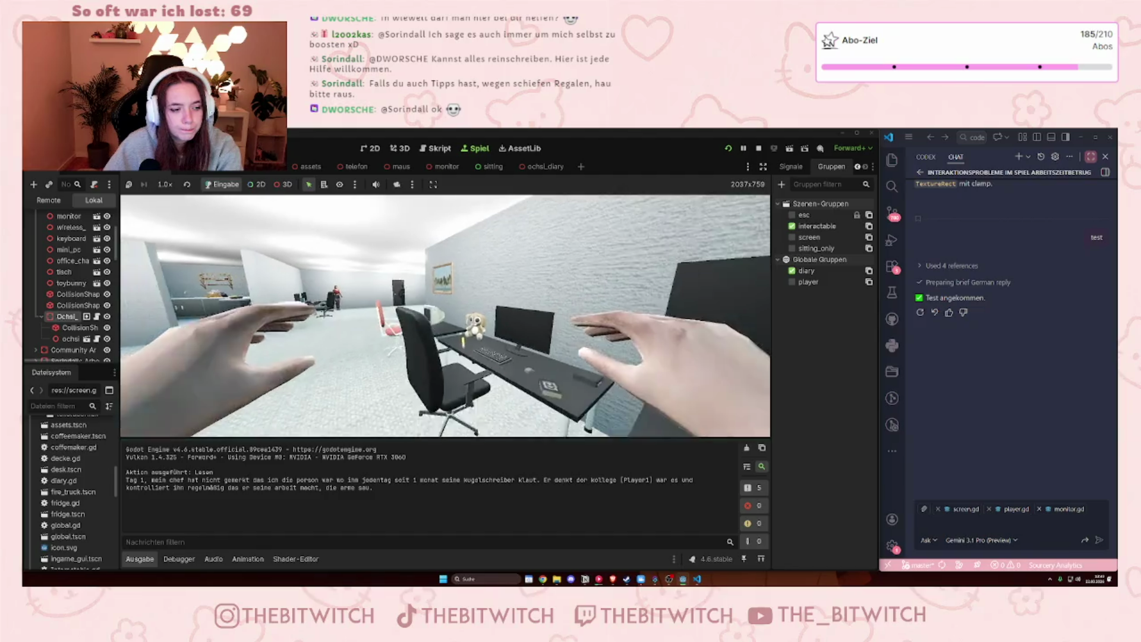
{"action": "key", "text": "F8"}
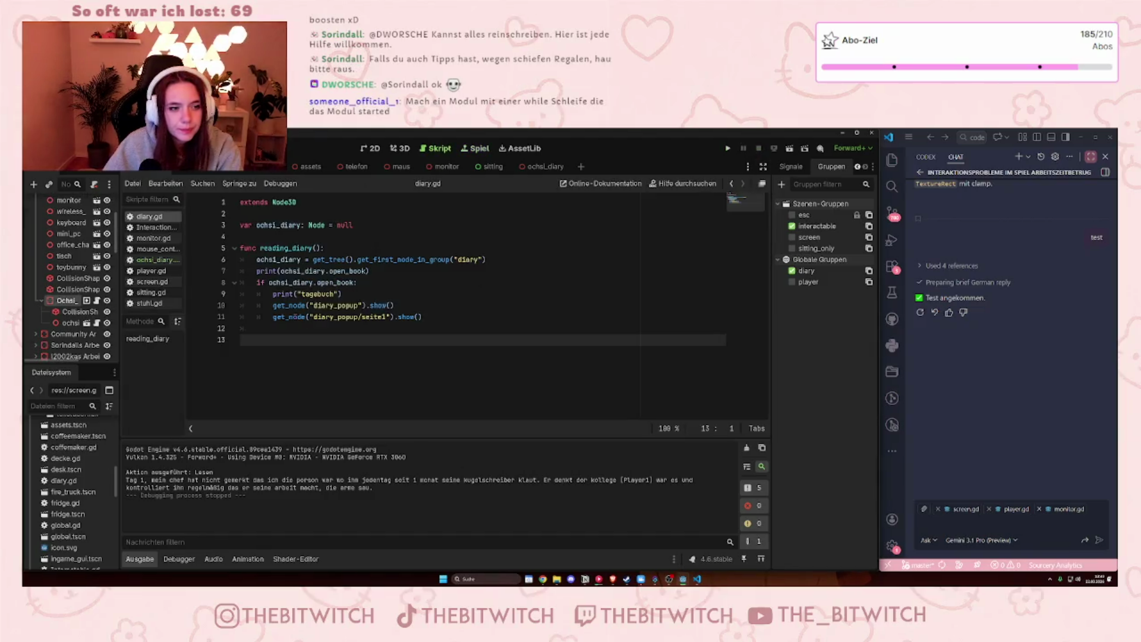
{"action": "left_click_drag", "start_coordinate": [281, 294], "coordinate": [331, 294]}
{"action": "left_click", "coordinate": [375, 271]}
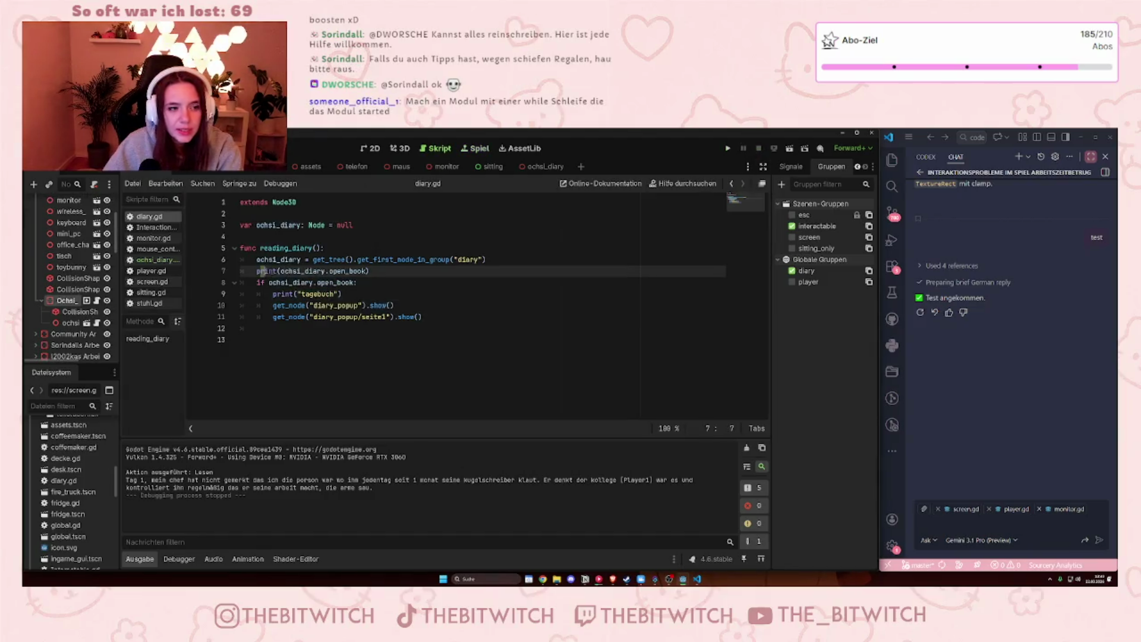
{"action": "left_click_drag", "start_coordinate": [375, 271], "coordinate": [240, 271]}
{"action": "left_click", "coordinate": [313, 271]}
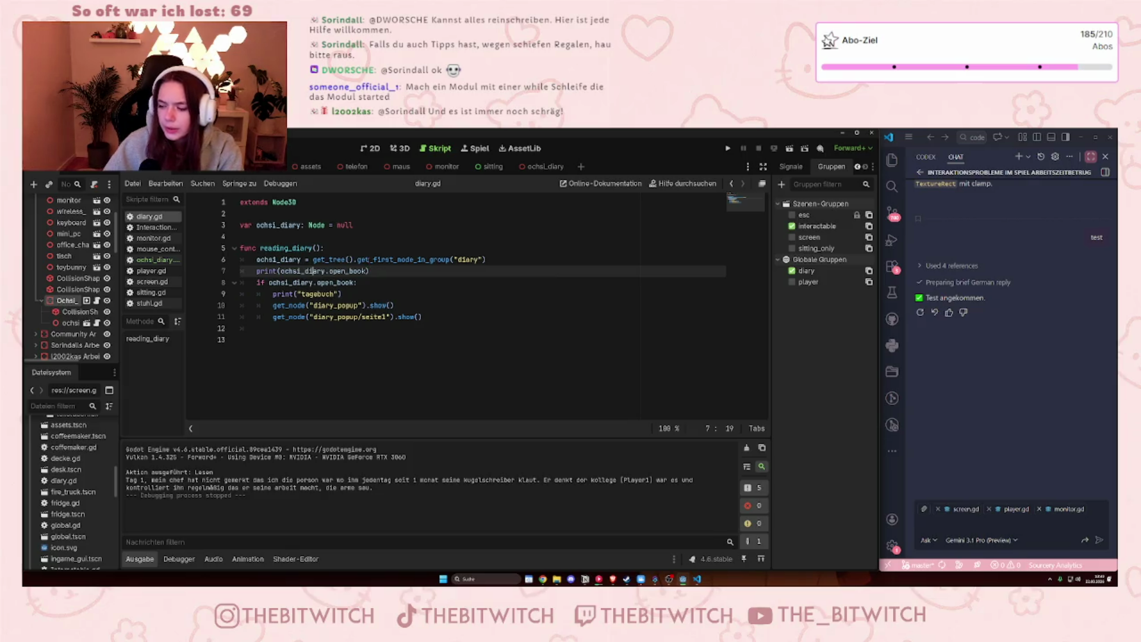
{"action": "left_click", "coordinate": [372, 279]}
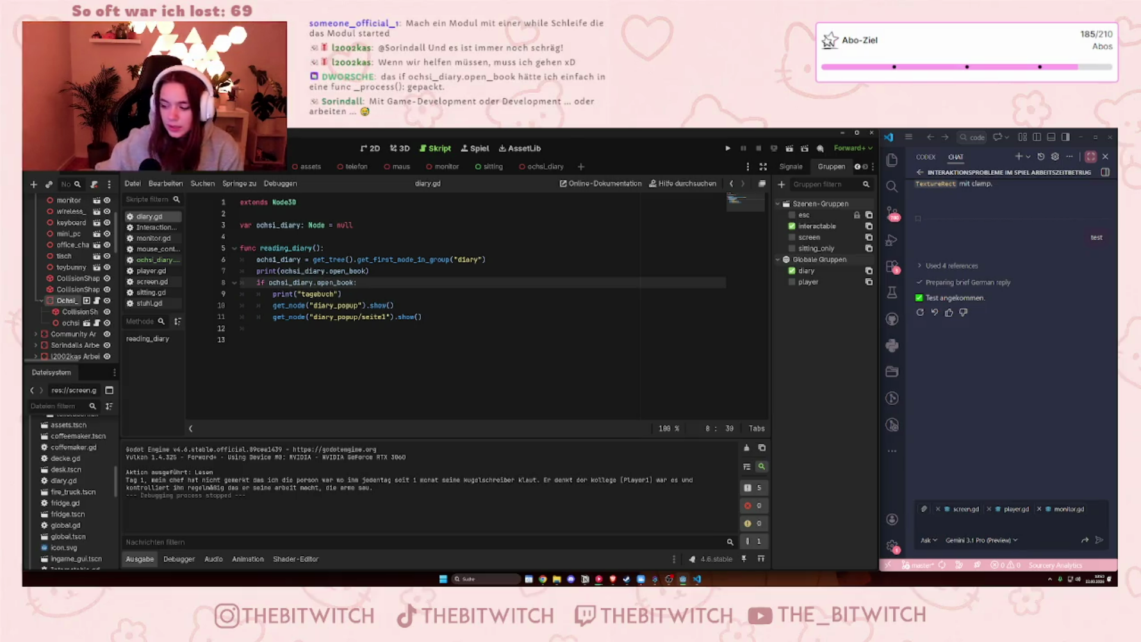
{"action": "left_click_drag", "start_coordinate": [259, 248], "coordinate": [312, 248]}
{"action": "type", "text": "_pro"}
{"action": "key", "text": "BackSpace"}
{"action": "key", "text": "BackSpace"}
{"action": "key", "text": "BackSpace"}
{"action": "type", "text": "_proces"}
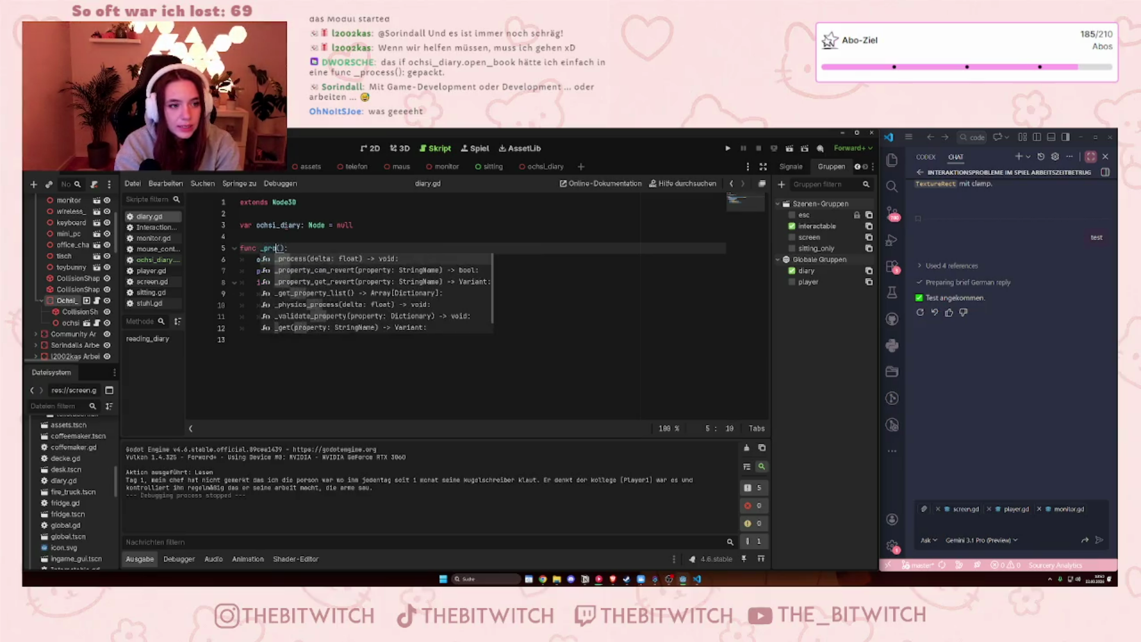
{"action": "key", "text": "BackSpace"}
{"action": "key", "text": "BackSpace"}
{"action": "key", "text": "BackSpace"}
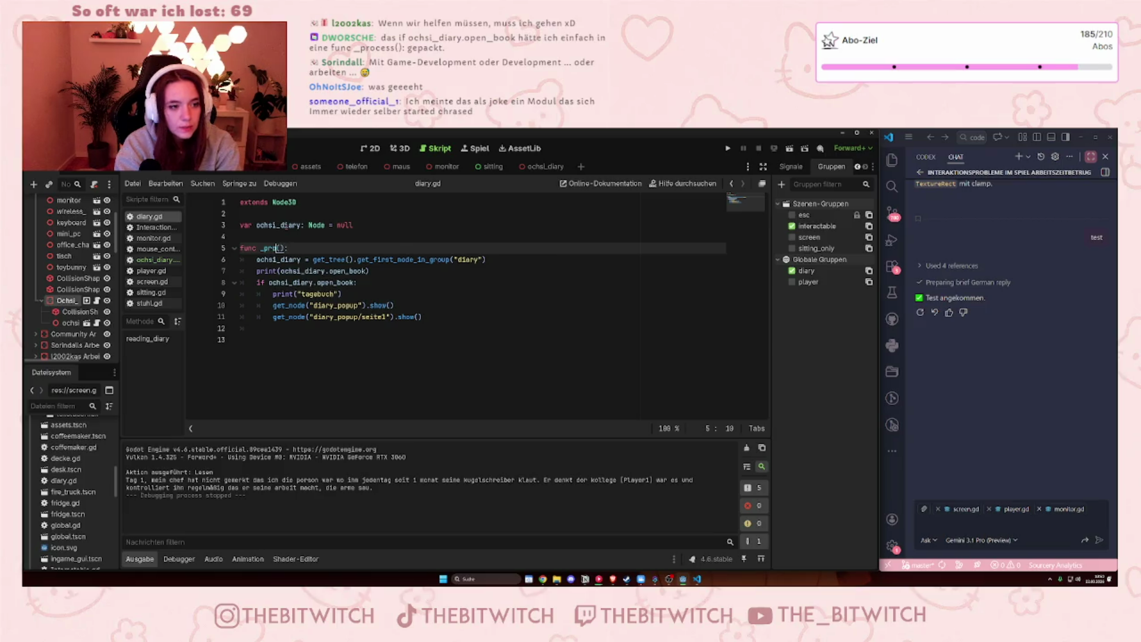
{"action": "type", "text": "cess"}
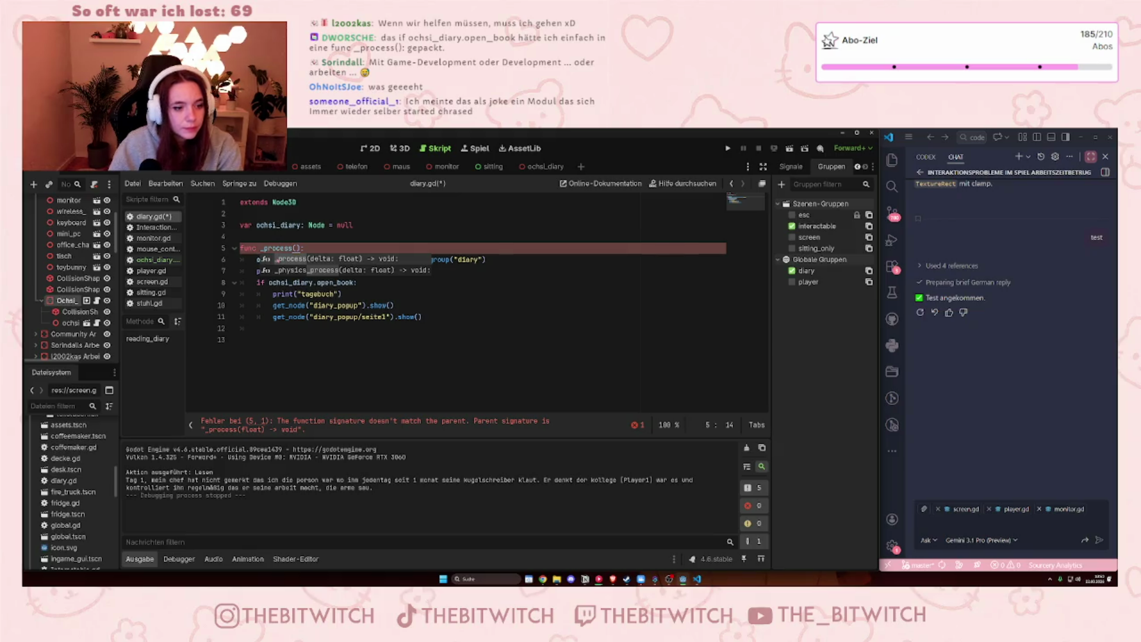
{"action": "left_click", "coordinate": [273, 334]}
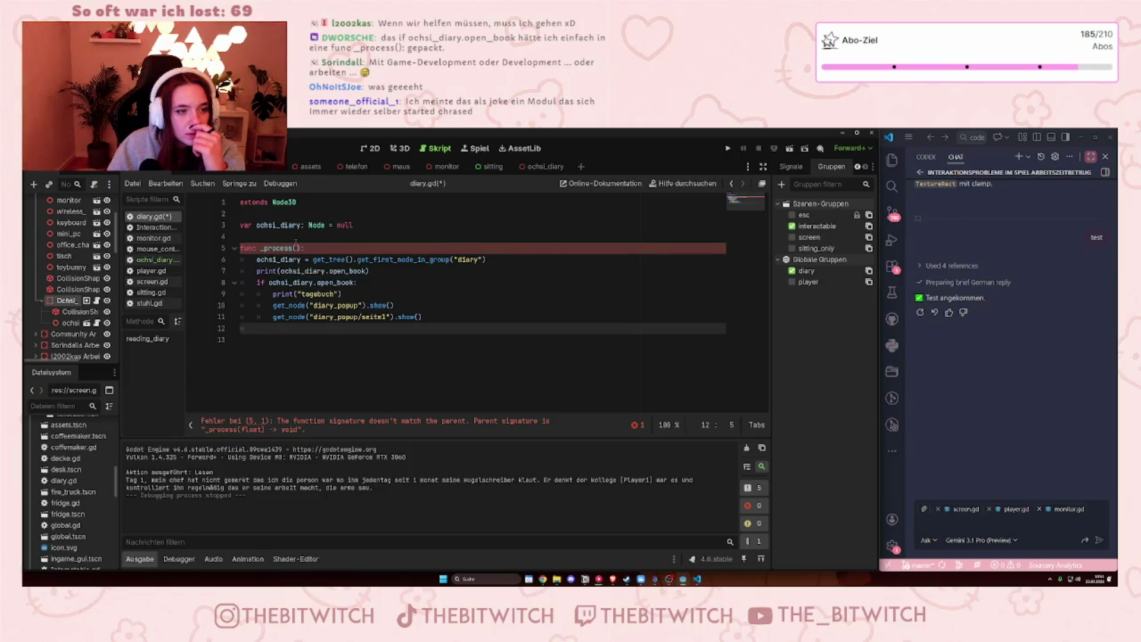
{"action": "left_click", "coordinate": [290, 247]}
{"action": "key", "text": "Right"}
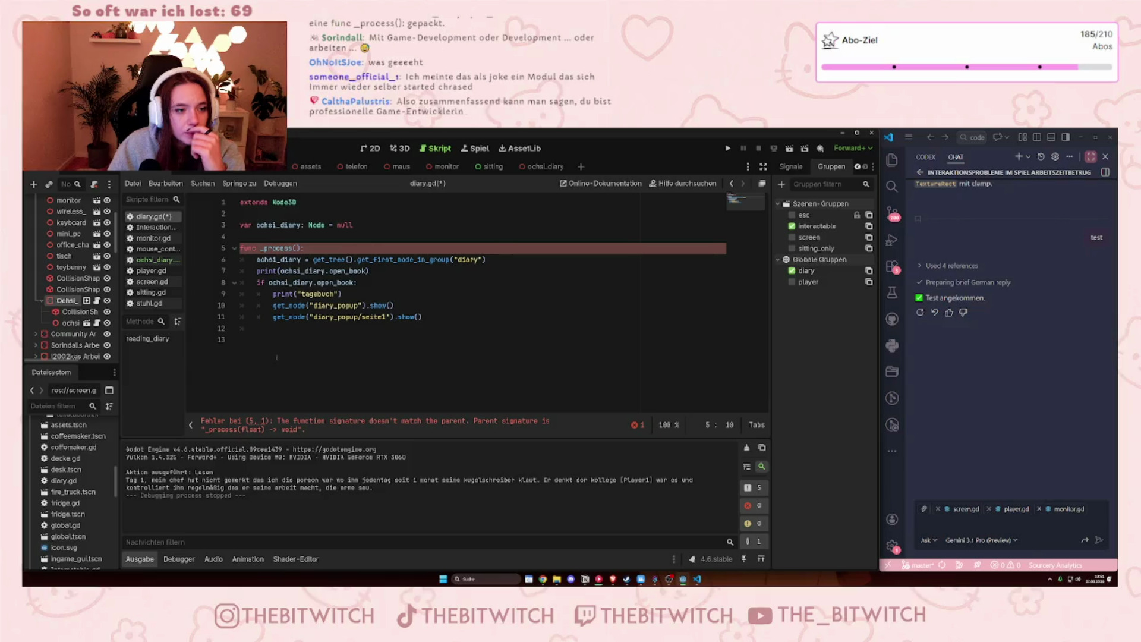
{"action": "mouse_move", "coordinate": [277, 248]}
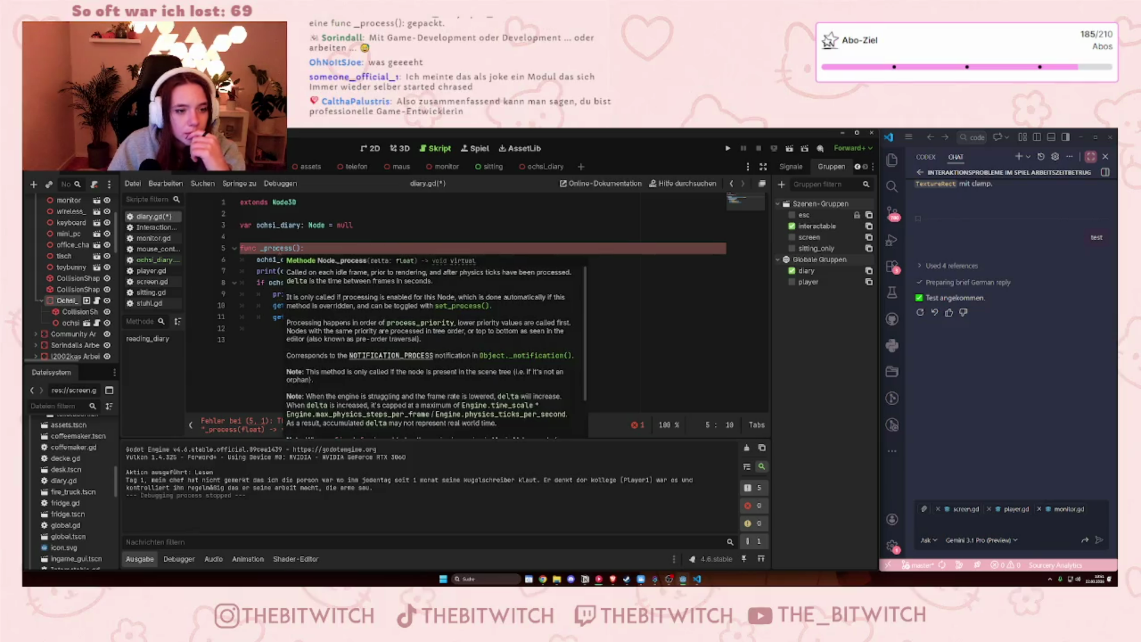
{"action": "scroll", "coordinate": [325, 314], "scroll_direction": "down", "scroll_amount": 3}
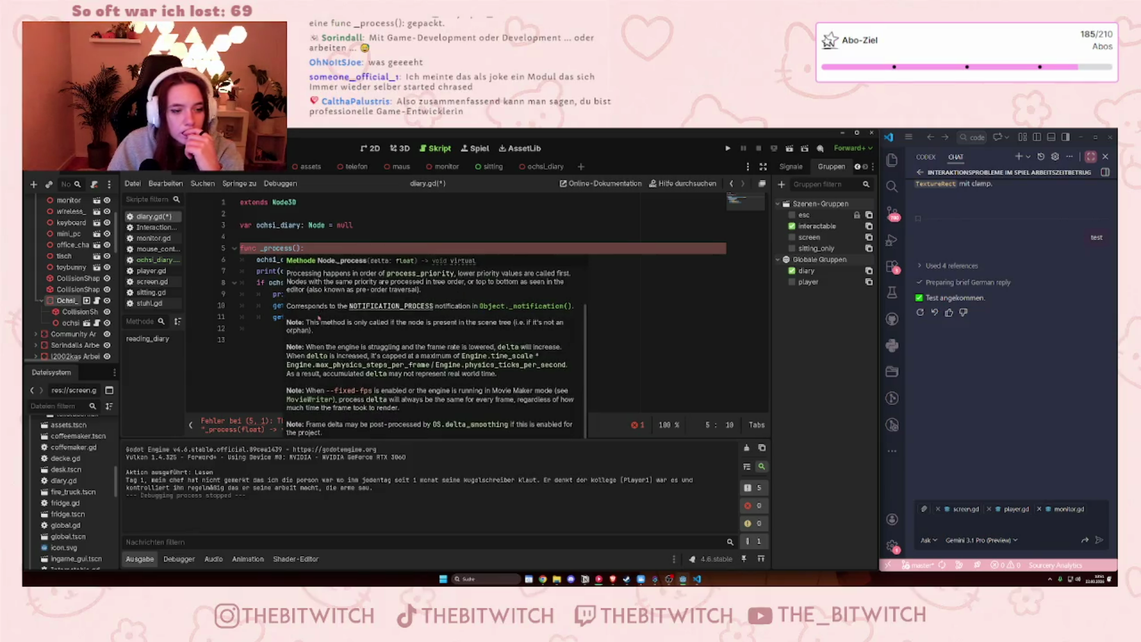
{"action": "scroll", "coordinate": [318, 320], "scroll_direction": "up", "scroll_amount": 3}
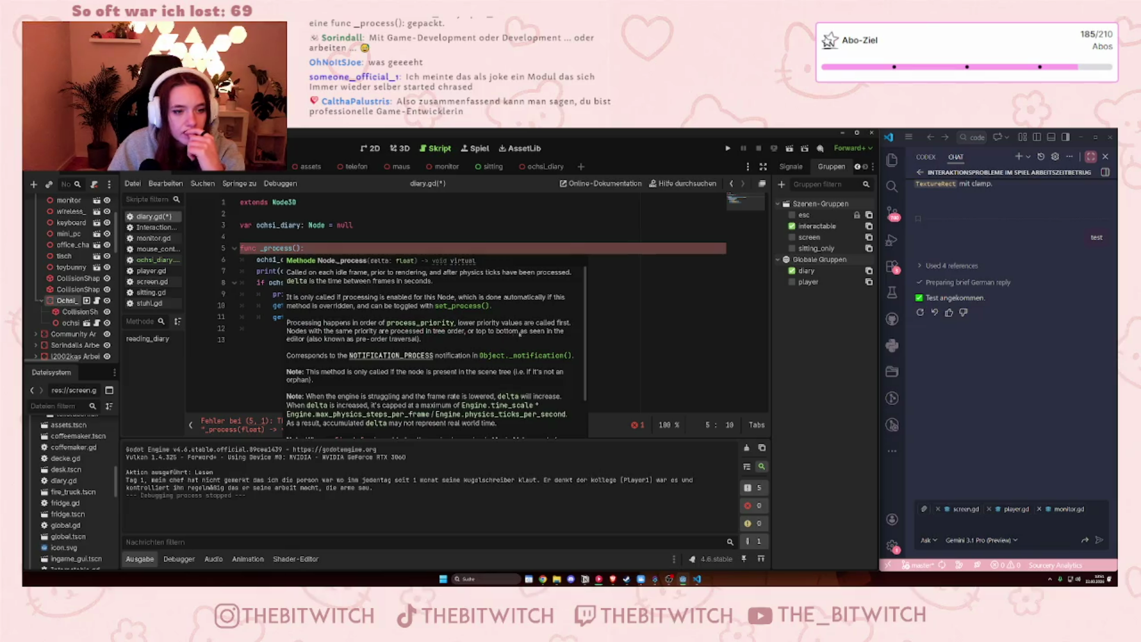
{"action": "scroll", "coordinate": [406, 340], "scroll_direction": "down", "scroll_amount": 3}
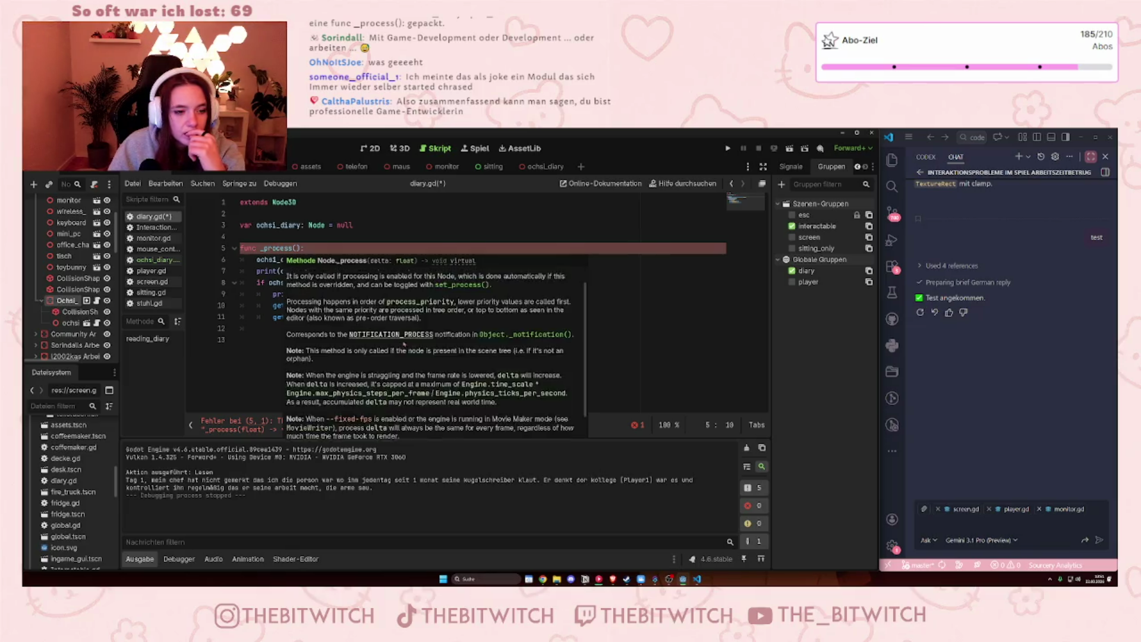
{"action": "left_click", "coordinate": [385, 341]}
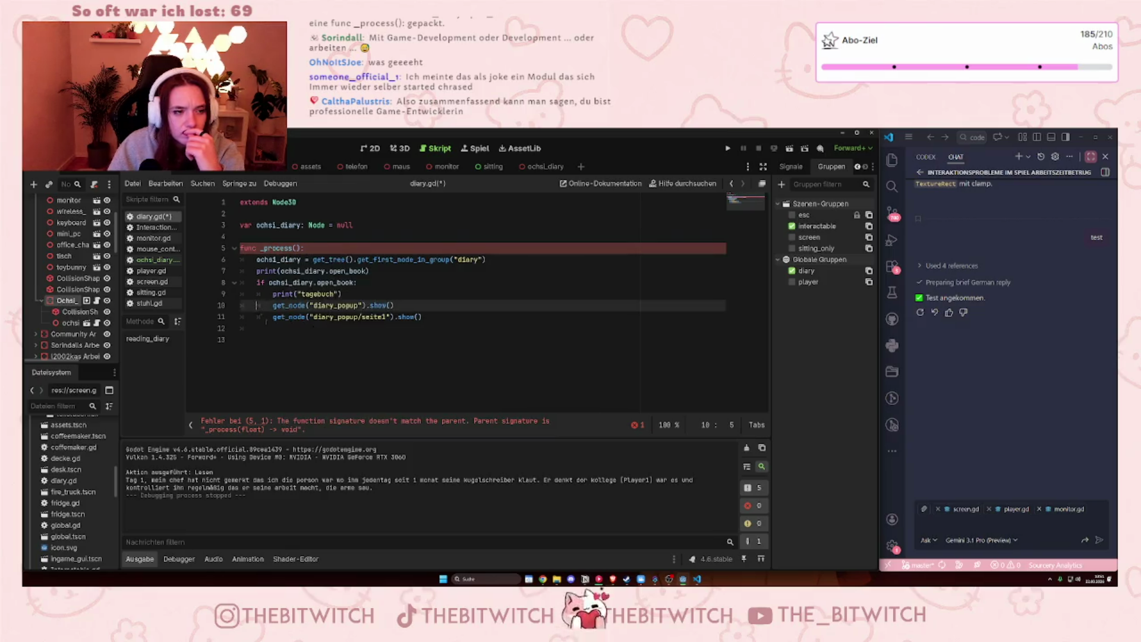
{"action": "left_click", "coordinate": [501, 423]}
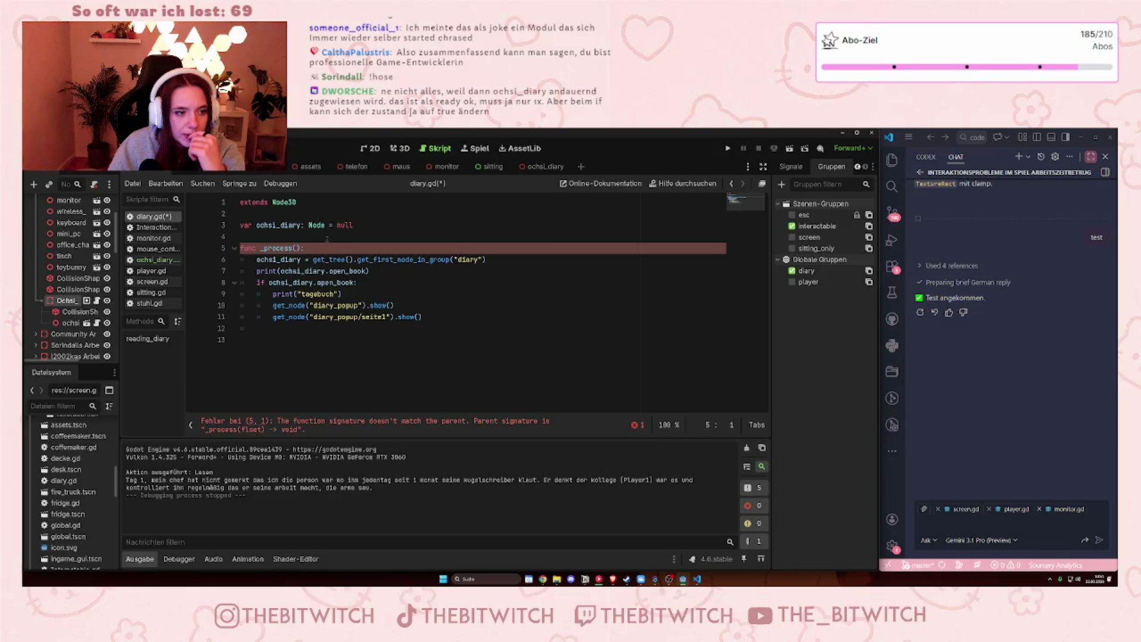
{"action": "mouse_move", "coordinate": [291, 259]}
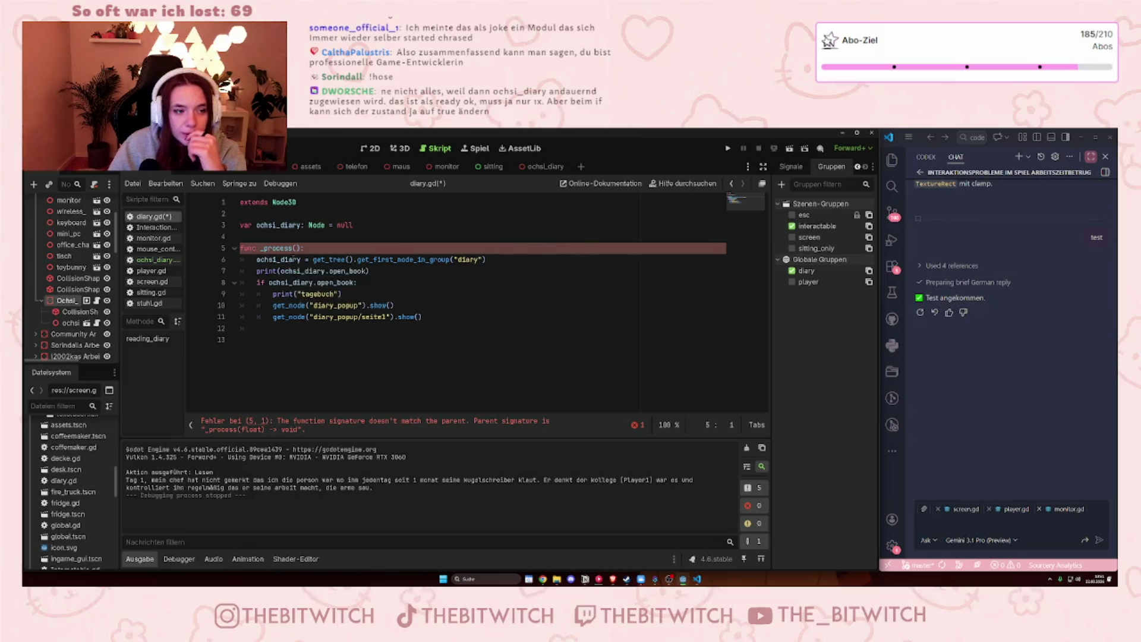
{"action": "left_click_drag", "start_coordinate": [293, 247], "coordinate": [259, 248]}
{"action": "mouse_move", "coordinate": [260, 248]}
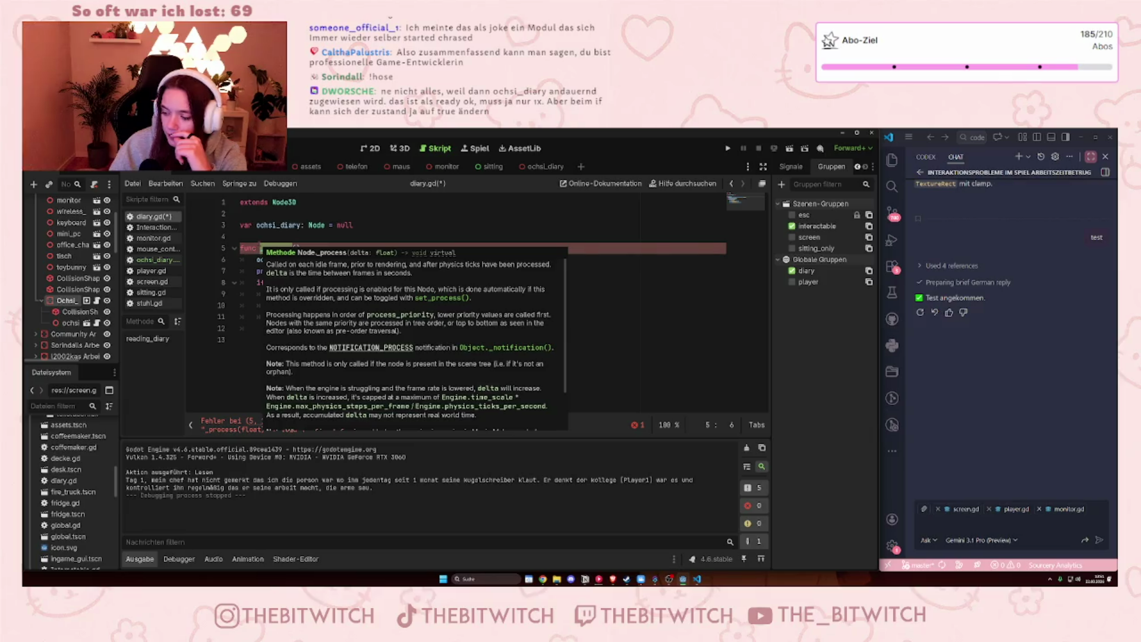
{"action": "left_click", "coordinate": [593, 245]}
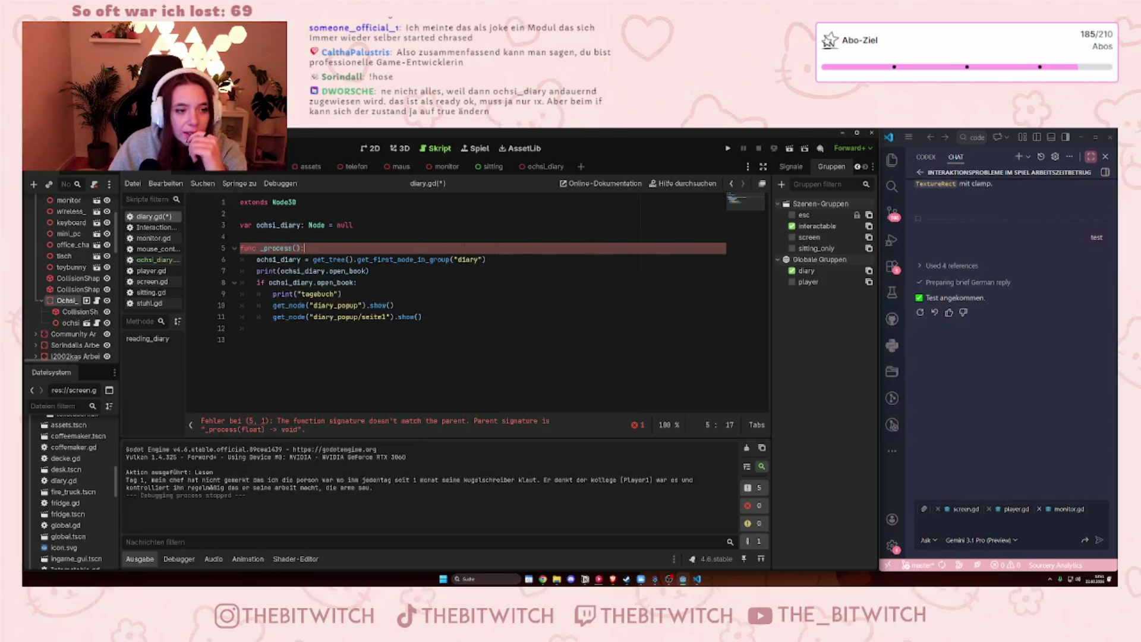
{"action": "left_click_drag", "start_coordinate": [289, 248], "coordinate": [263, 249]}
- Rename the function to _ready and delete the open_book and tagebuch print lines
{"action": "type", "text": "eady"}
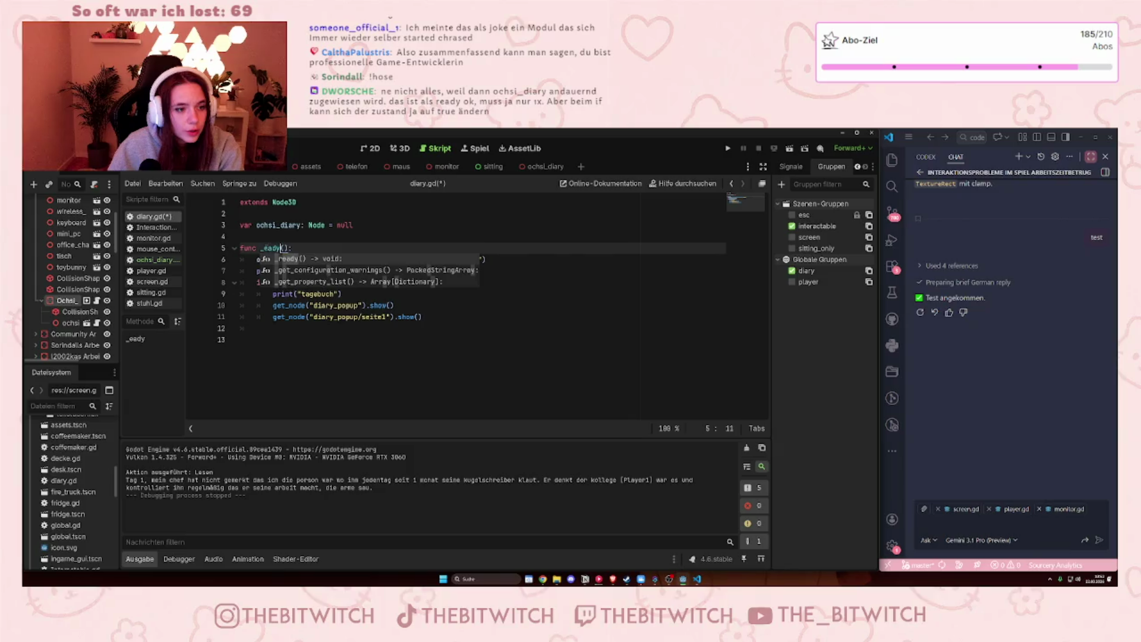
{"action": "left_click", "coordinate": [263, 247]}
{"action": "type", "text": "r"}
{"action": "left_click", "coordinate": [349, 271]}
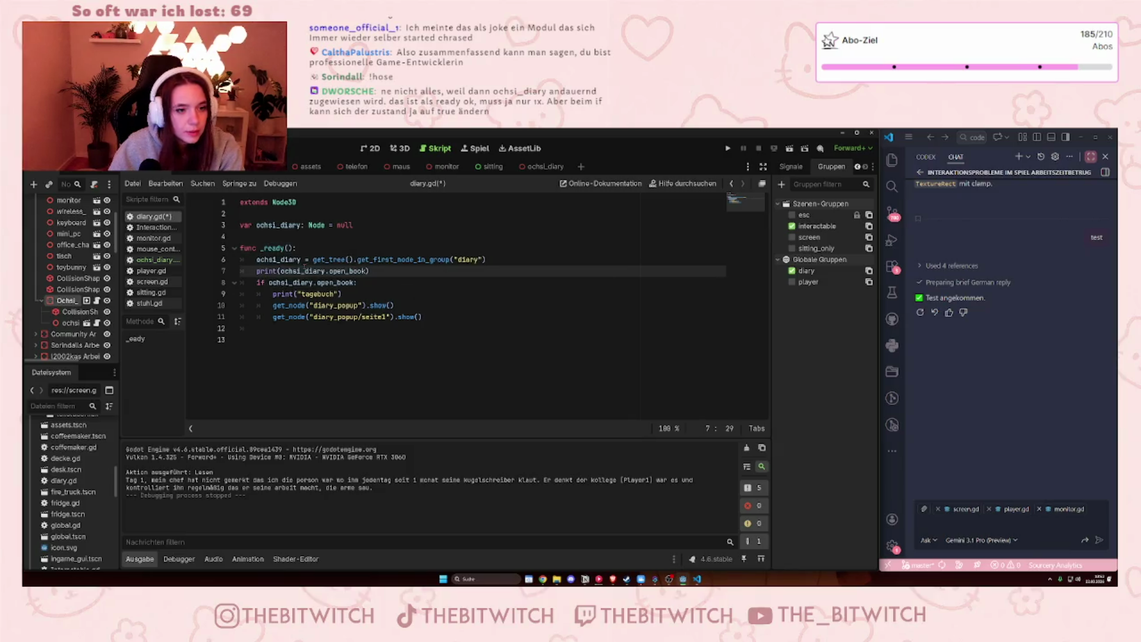
{"action": "left_click_drag", "start_coordinate": [256, 271], "coordinate": [413, 274]}
{"action": "key", "text": "BackSpace"}
{"action": "mouse_move", "coordinate": [342, 294]}
{"action": "left_mouse_down"}
{"action": "mouse_move", "coordinate": [285, 283]}
{"action": "mouse_move", "coordinate": [273, 293]}
{"action": "left_mouse_up"}
{"action": "key", "text": "BackSpace"}
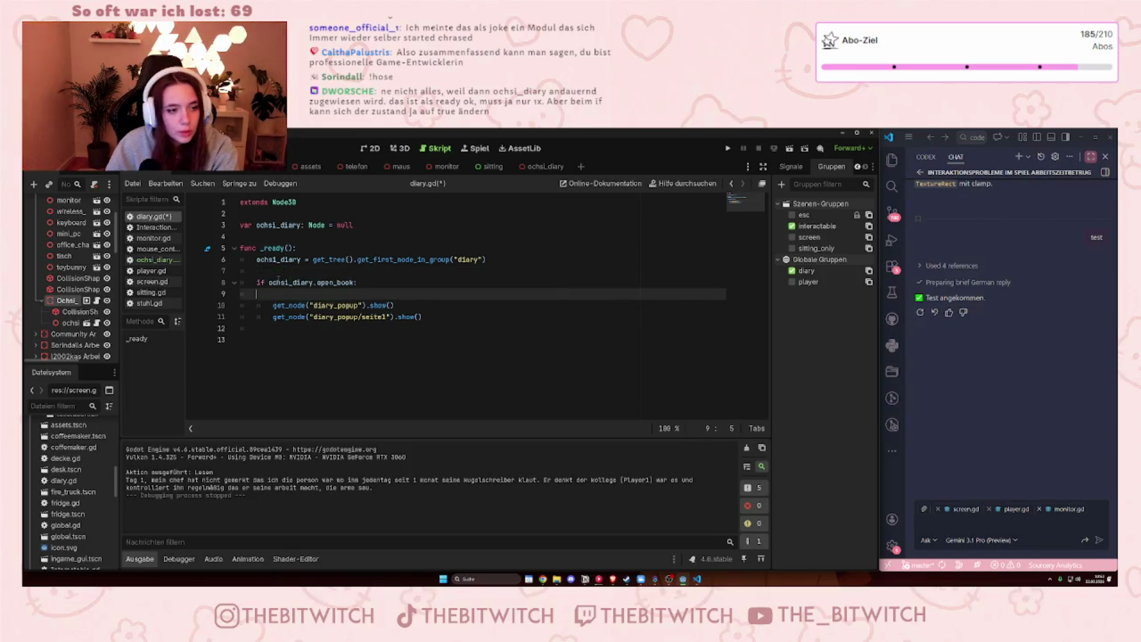
{"action": "key", "text": "BackSpace"}
{"action": "key", "text": "BackSpace"}
{"action": "key", "text": "Up"}
{"action": "key", "text": "BackSpace"}
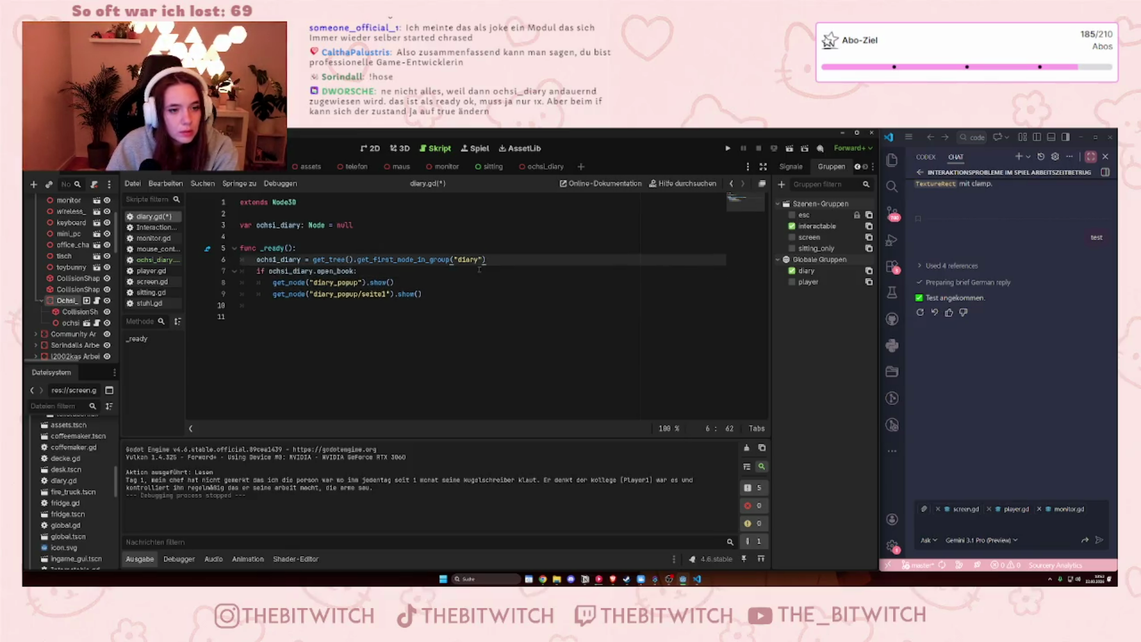
- Add a new func _process() without parameters above the open_book check
{"action": "key", "text": "Return"}
{"action": "key", "text": "Return"}
{"action": "type", "text": "func "}
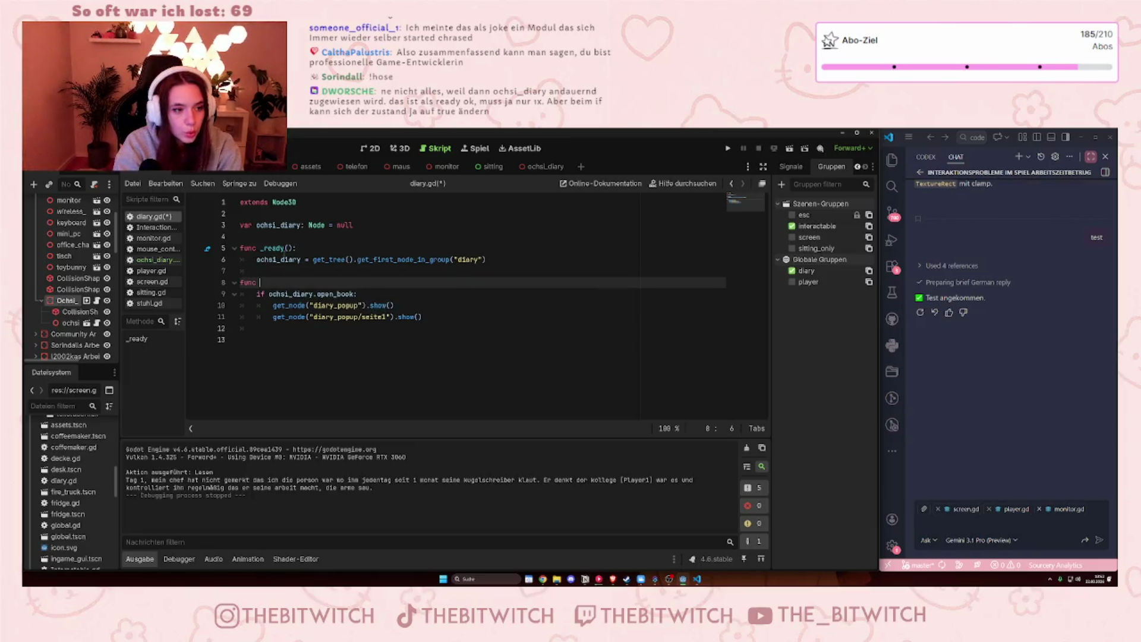
{"action": "type", "text": "_"}
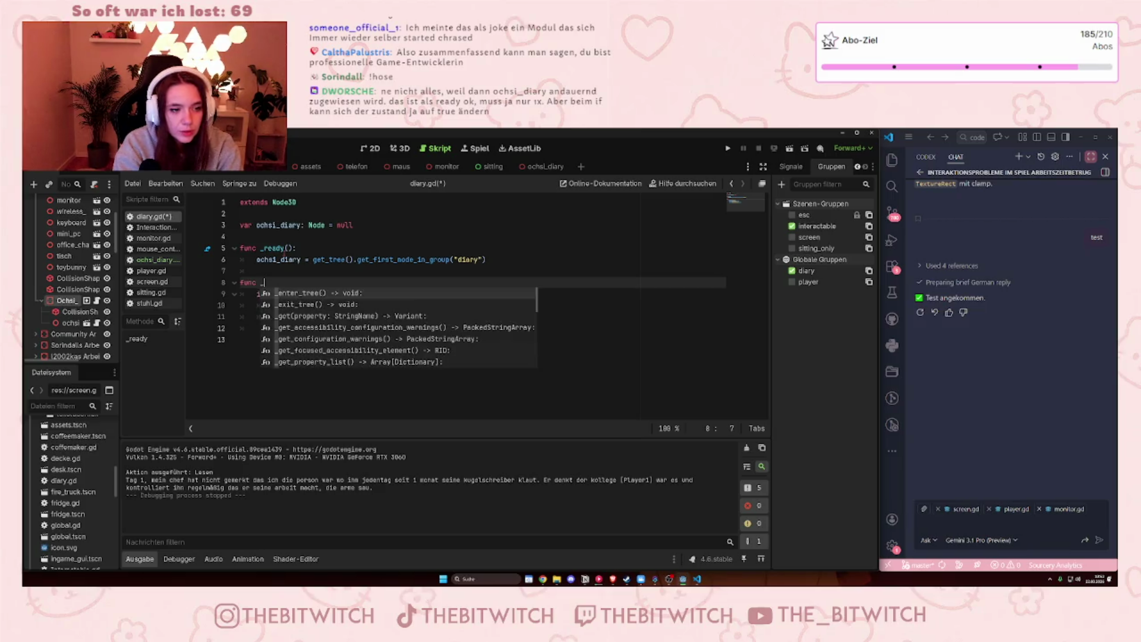
{"action": "type", "text": "pro"}
{"action": "key", "text": "Return"}
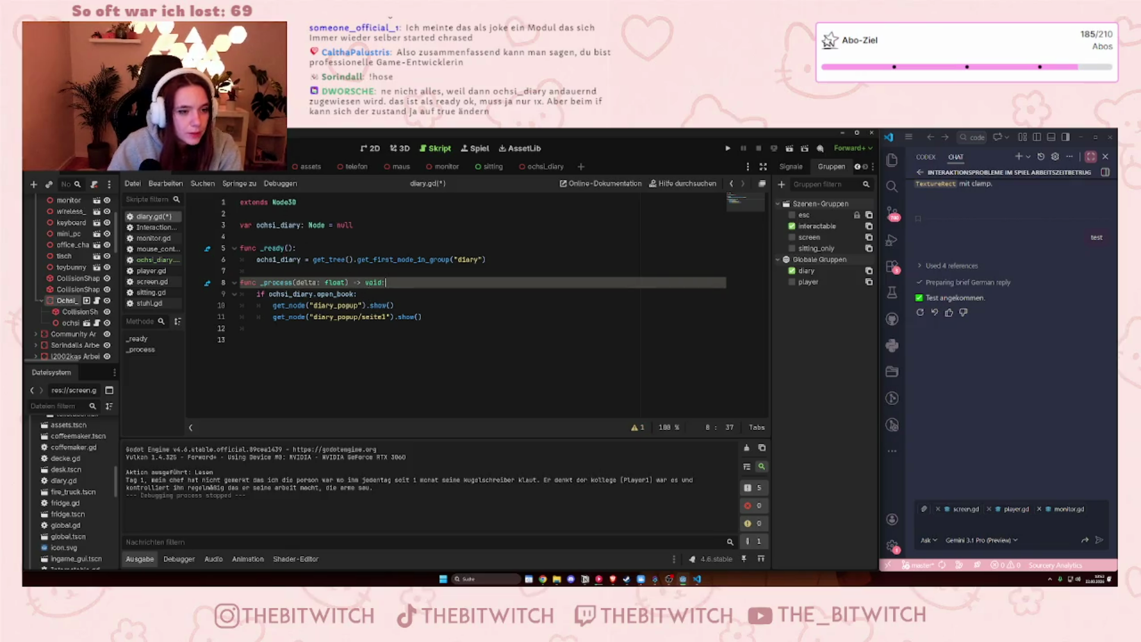
{"action": "key", "text": "shift+Left"}
{"action": "key", "text": "shift+Left"}
{"action": "key", "text": "shift+Left"}
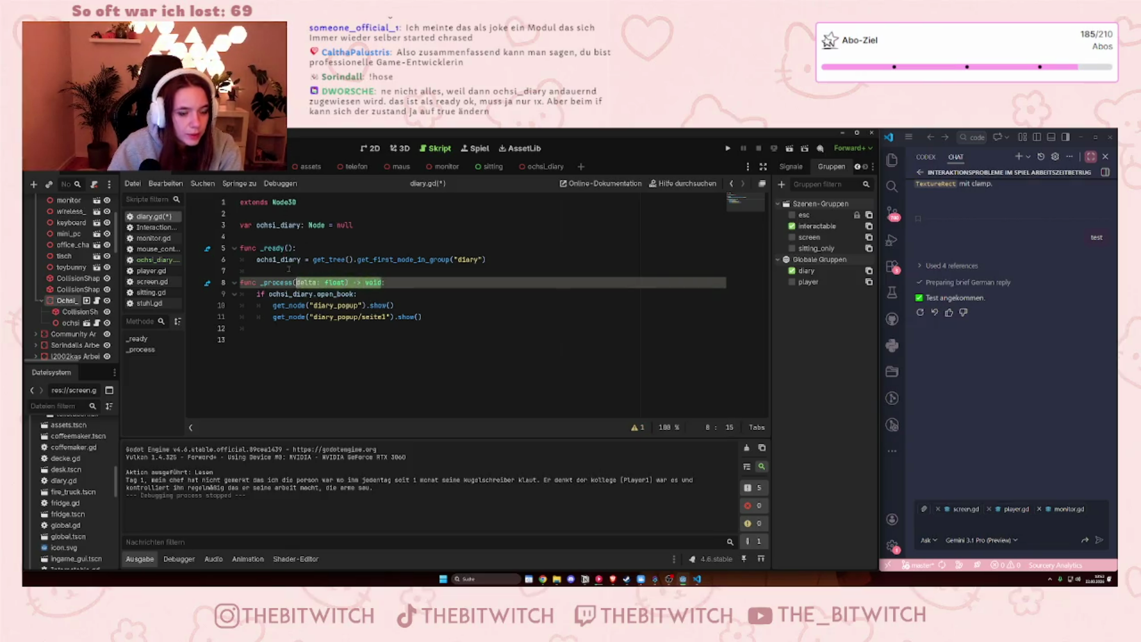
{"action": "type", "text": ")"}
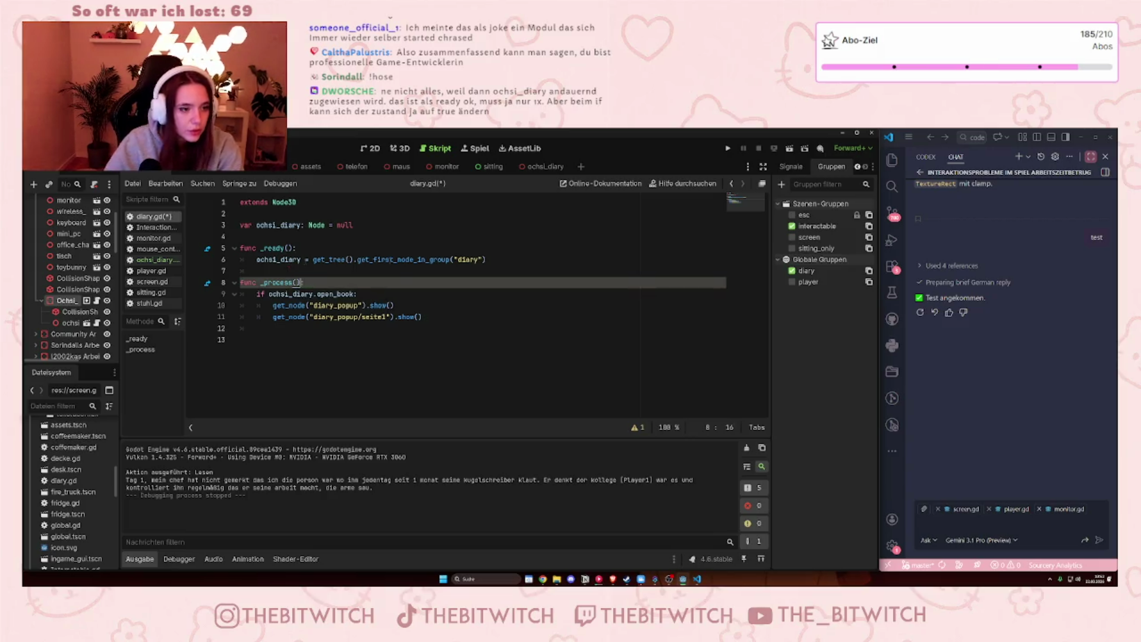
{"action": "left_click", "coordinate": [427, 398]}
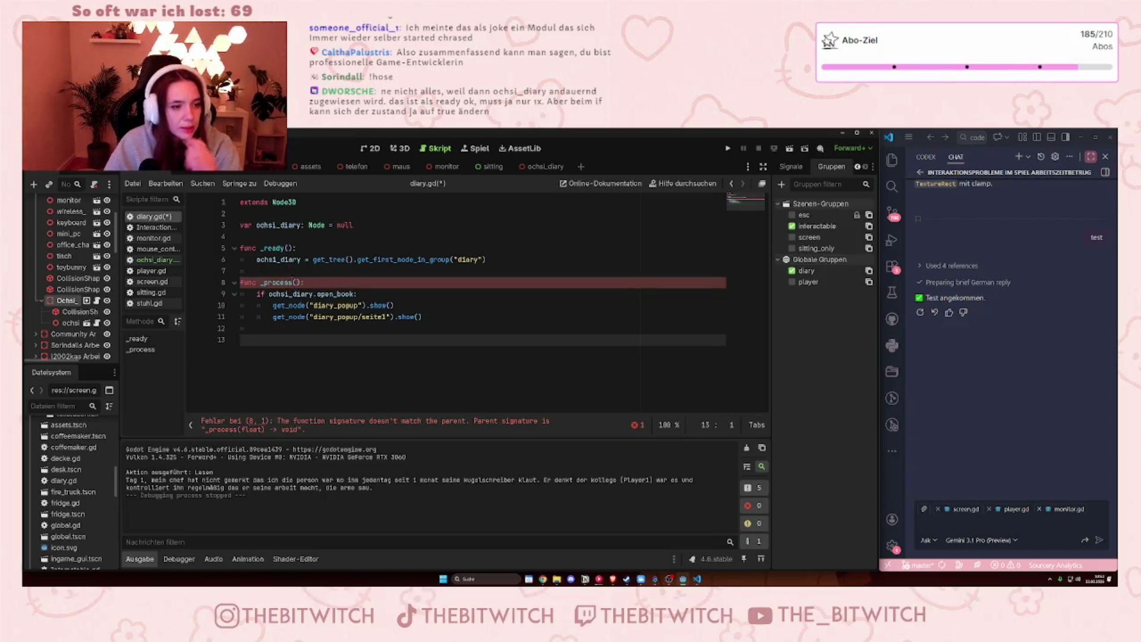
{"action": "mouse_move", "coordinate": [277, 283]}
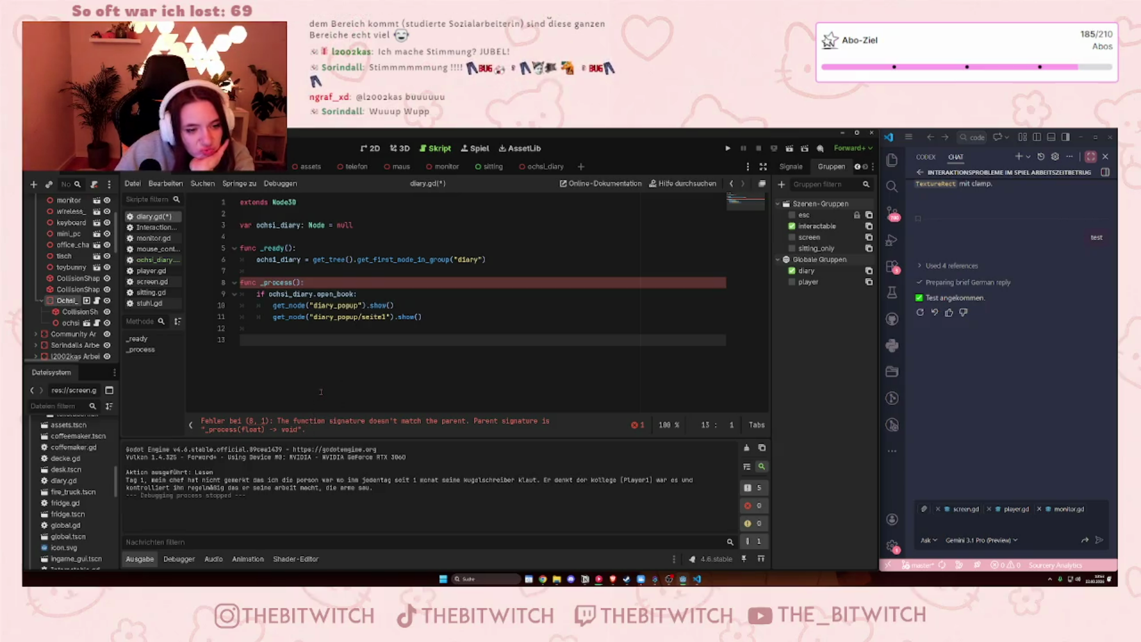
- Rename the line-8 function from _process to reading_diary()
{"action": "left_click", "coordinate": [361, 306]}
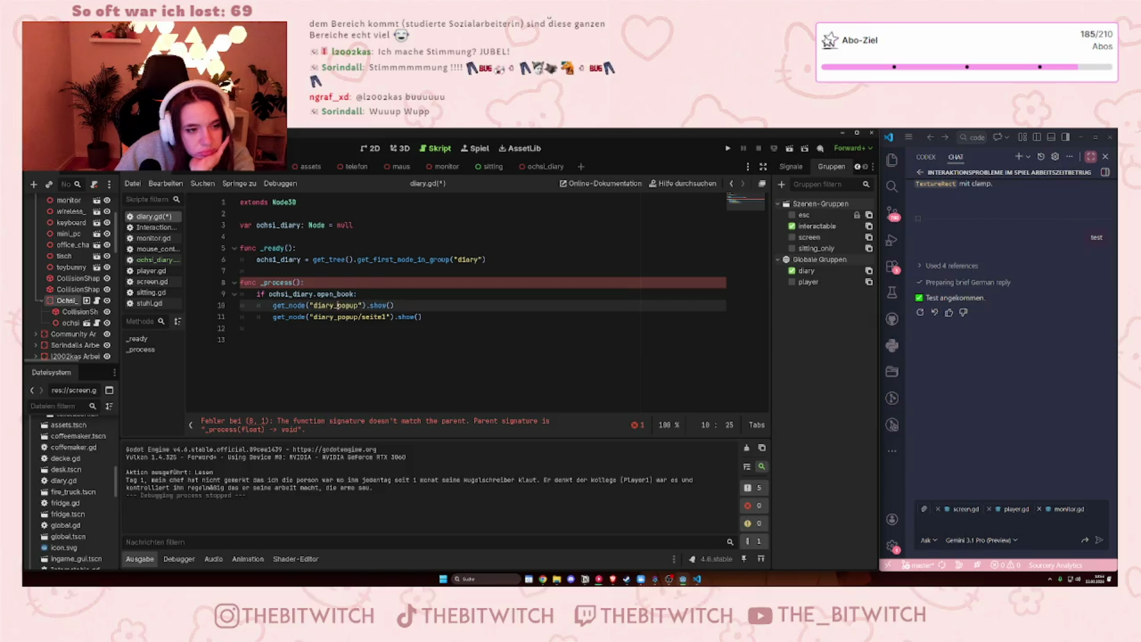
{"action": "left_click", "coordinate": [257, 282]}
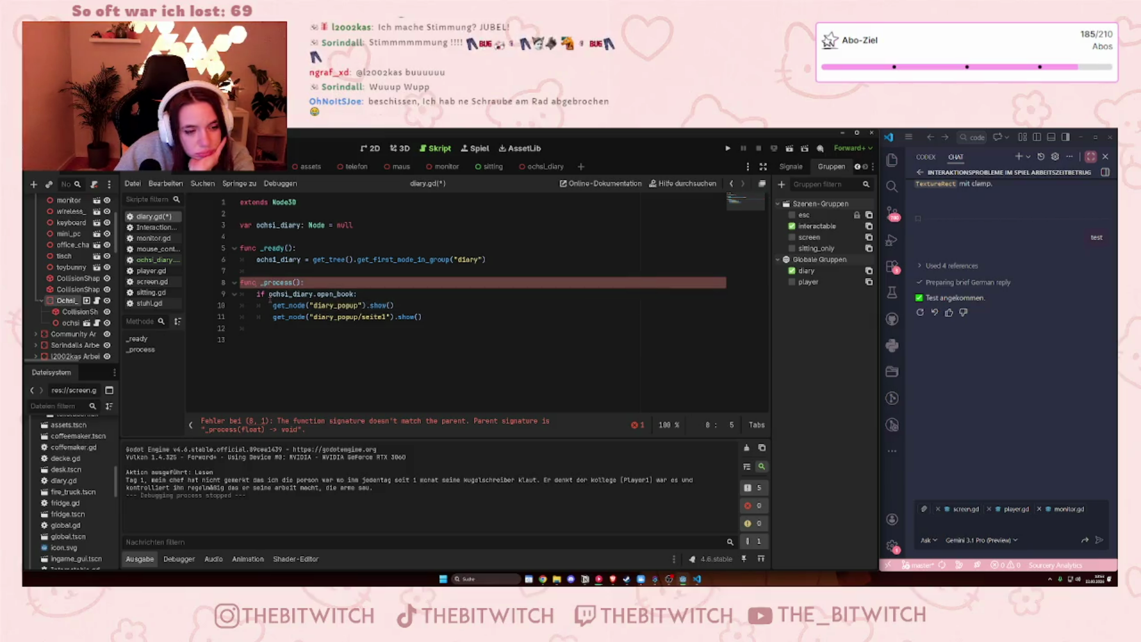
{"action": "left_click", "coordinate": [271, 329]}
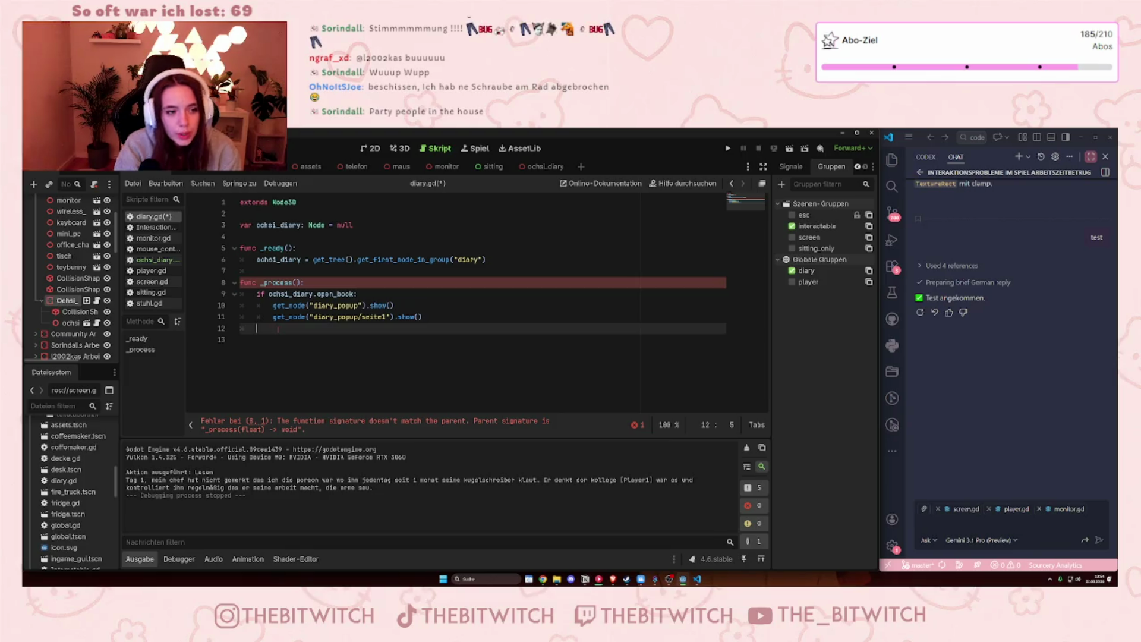
{"action": "left_click_drag", "start_coordinate": [292, 282], "coordinate": [260, 282]}
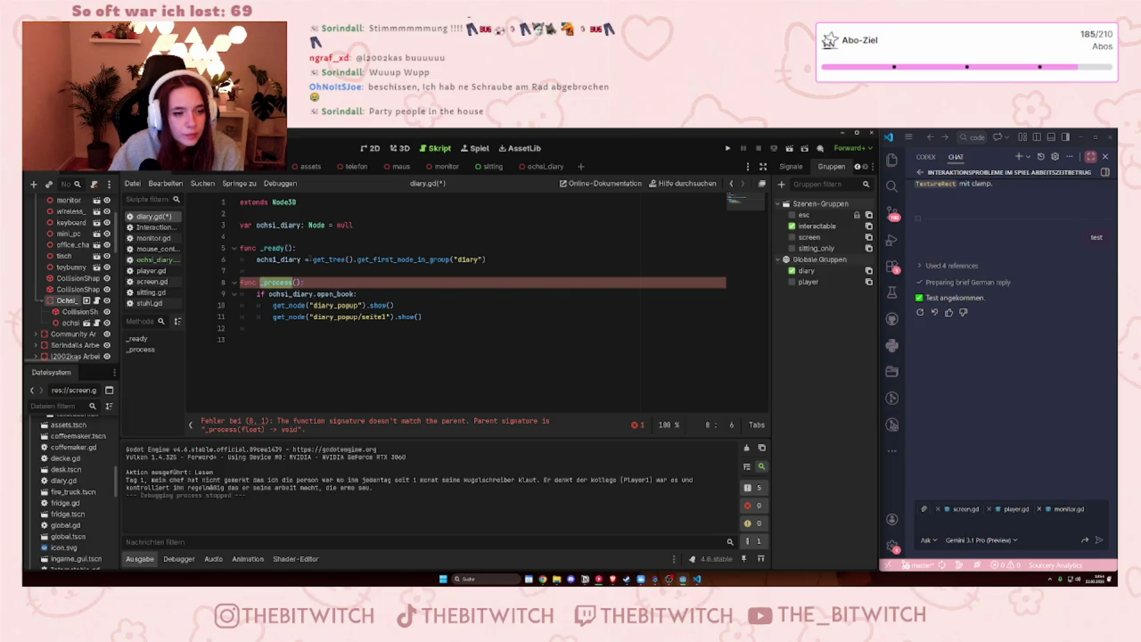
{"action": "type", "text": "o"}
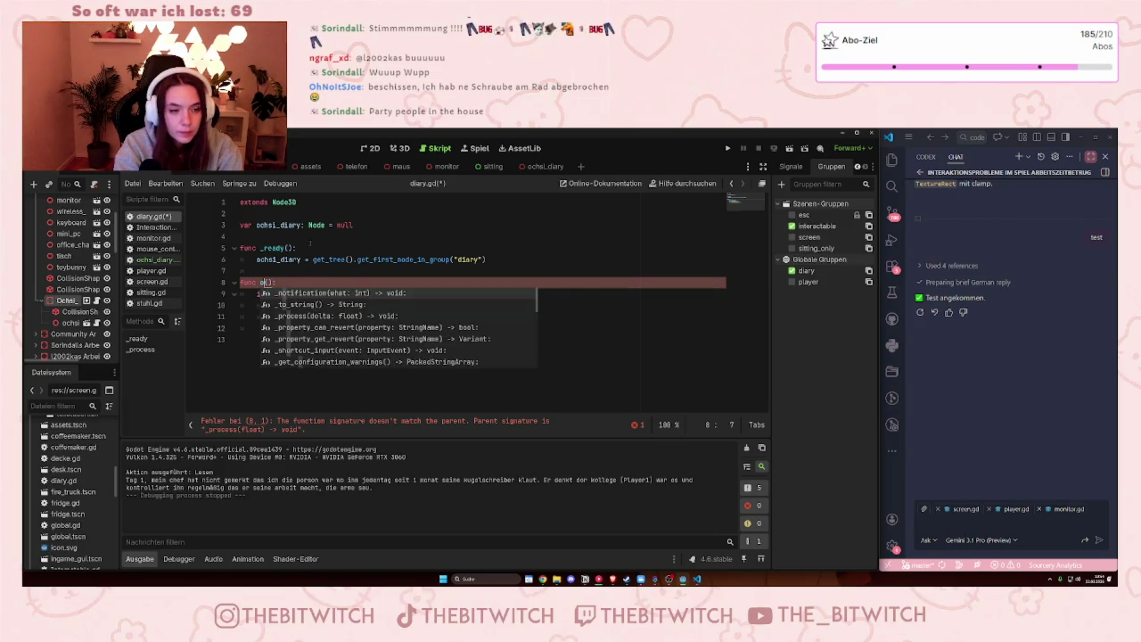
{"action": "key", "text": "BackSpace"}
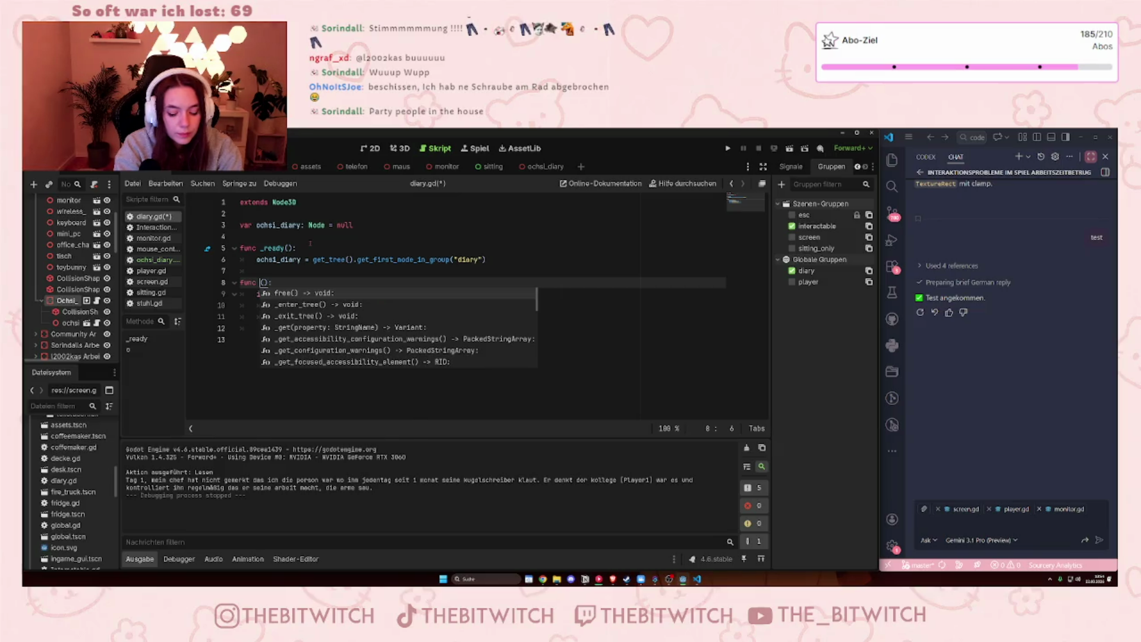
{"action": "type", "text": "reading_d"}
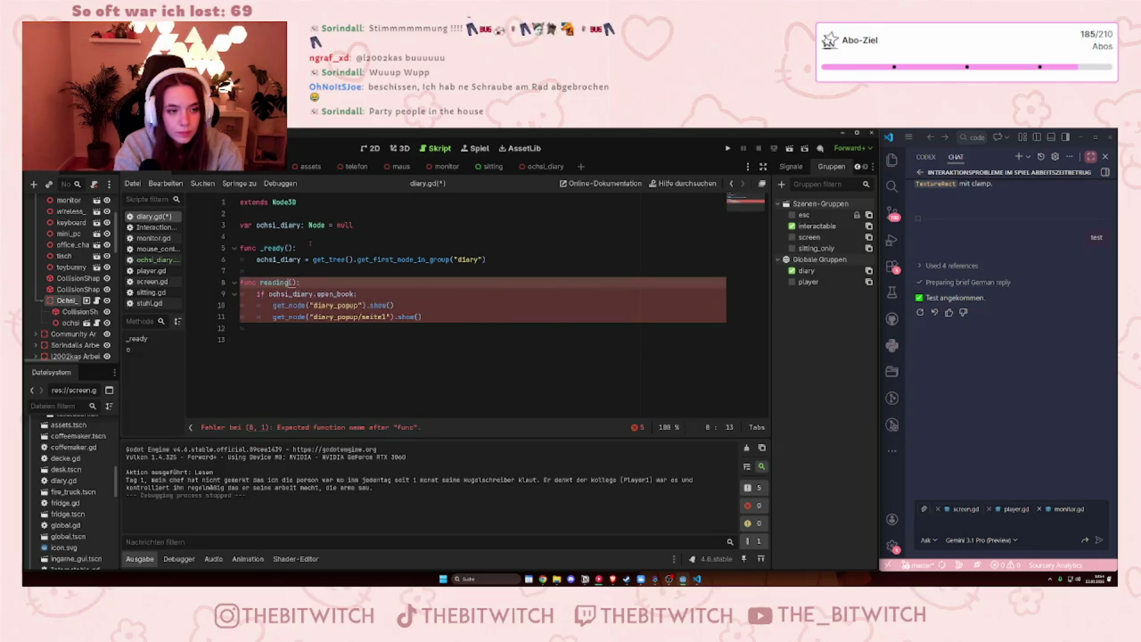
{"action": "type", "text": "iary"}
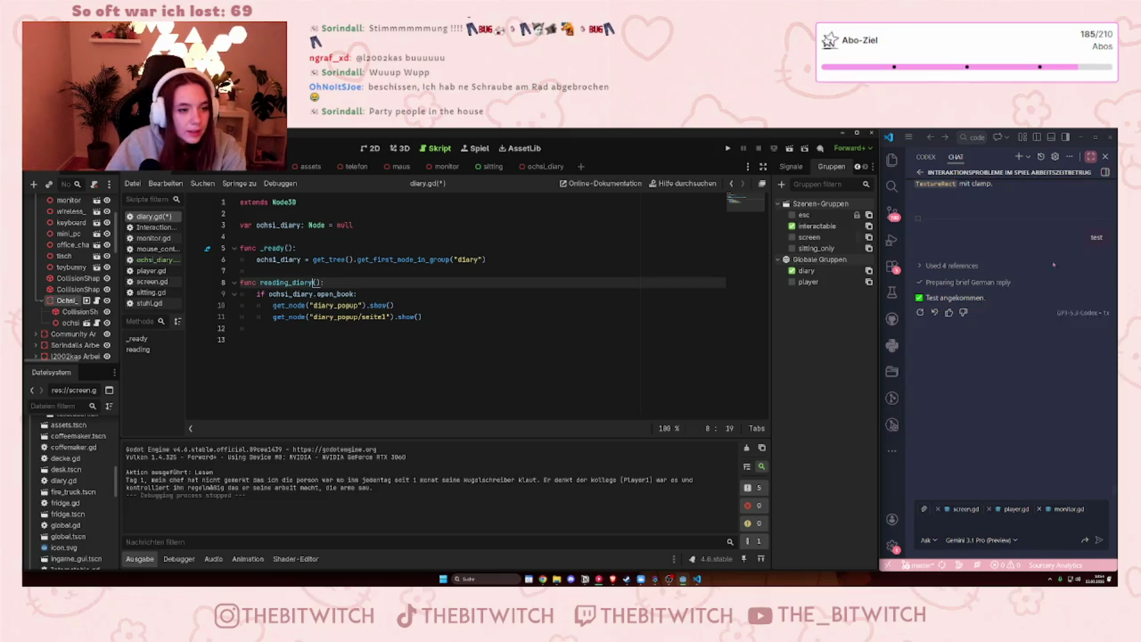
{"action": "key", "text": "Down"}
{"action": "key", "text": "Down"}
{"action": "key", "text": "End"}
{"action": "left_click", "coordinate": [313, 305]}
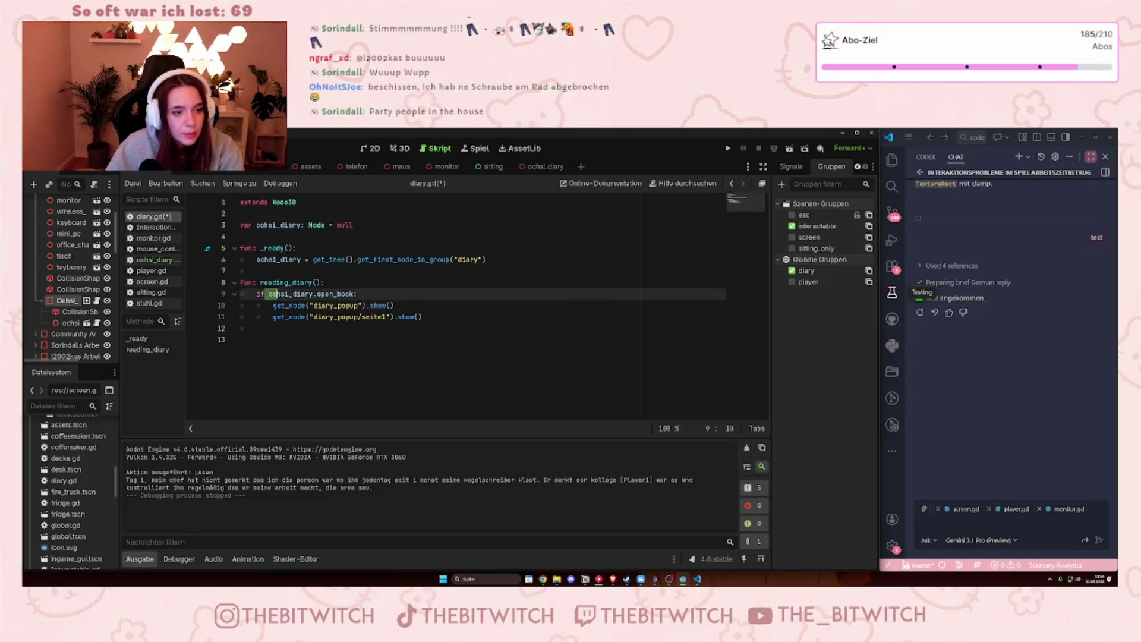
- Run the game, walk to the office desk, read the diary with E, then stop the game
{"action": "key", "text": "F5"}
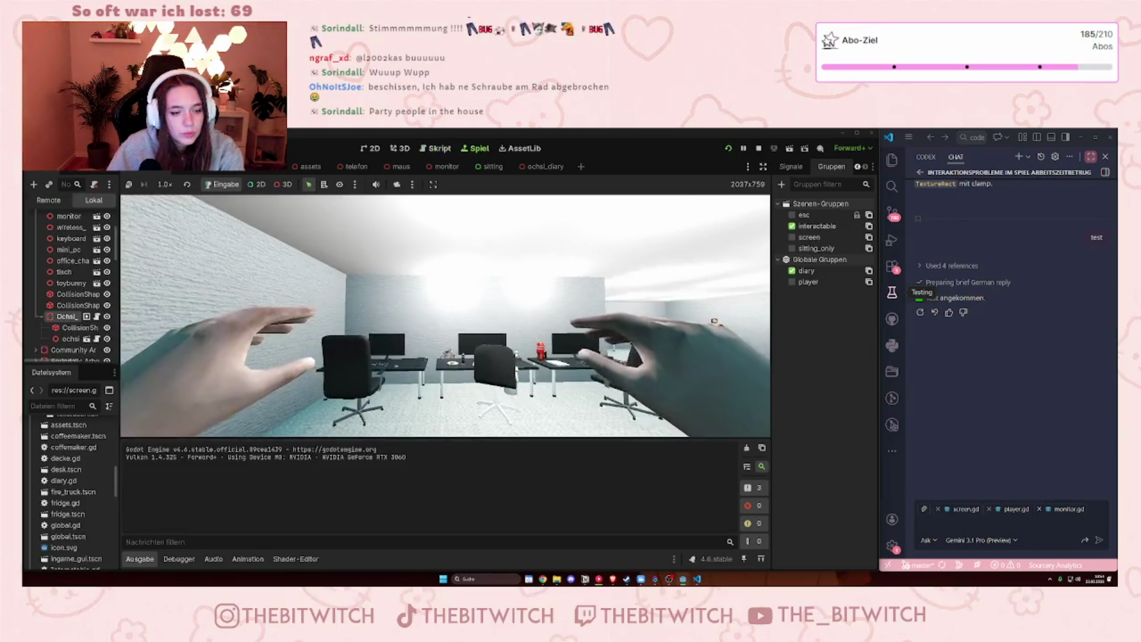
{"action": "key", "text": "w"}
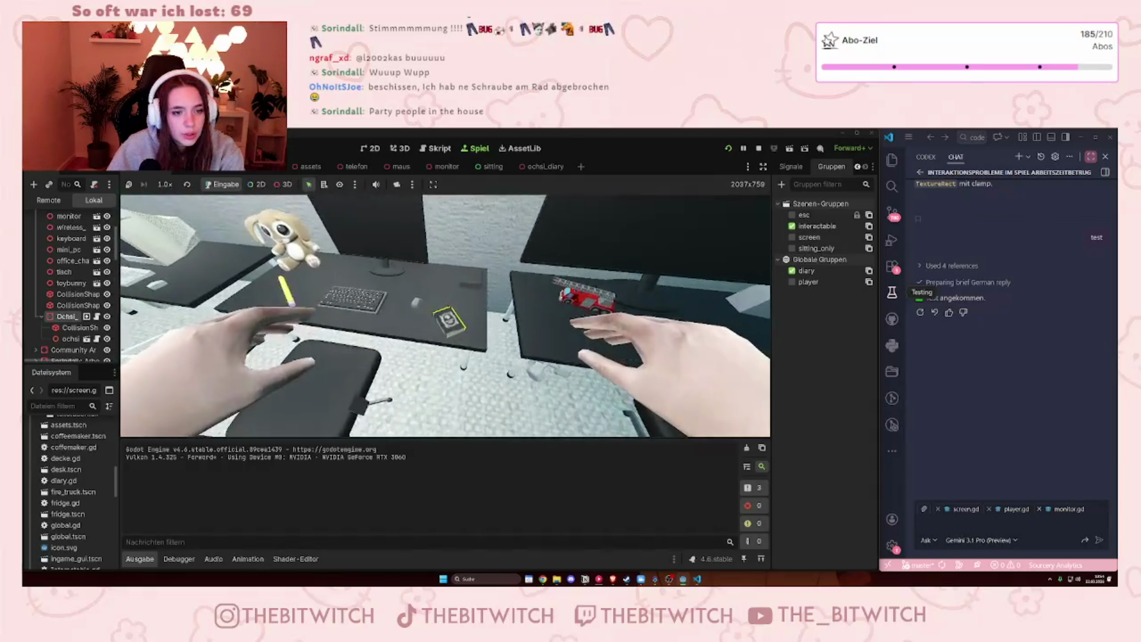
{"action": "key", "text": "e"}
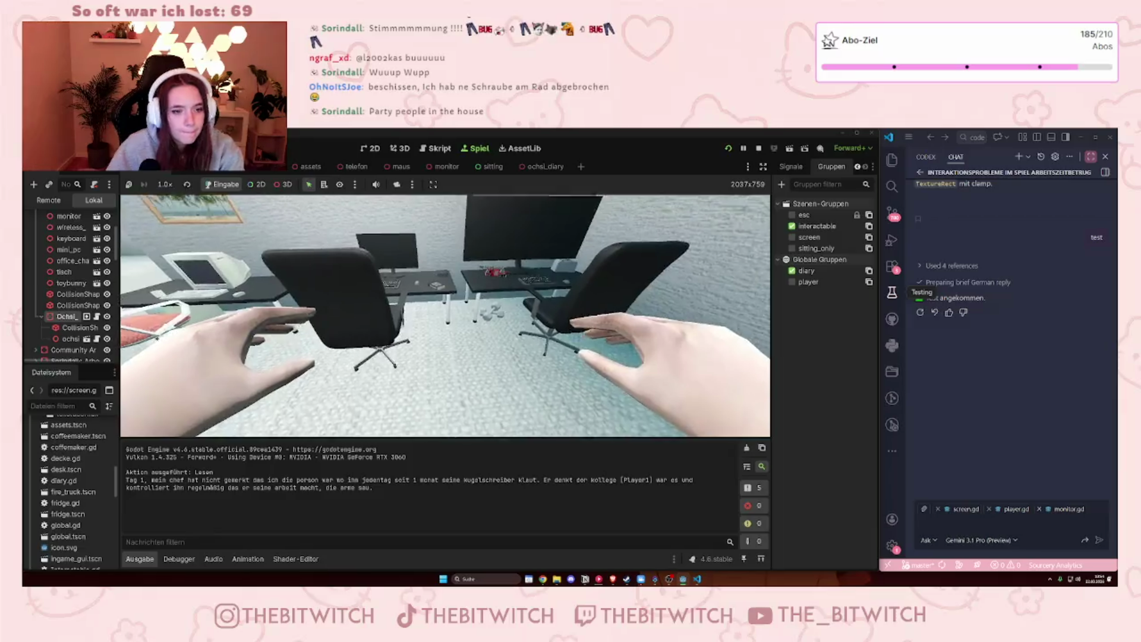
{"action": "key", "text": "F8"}
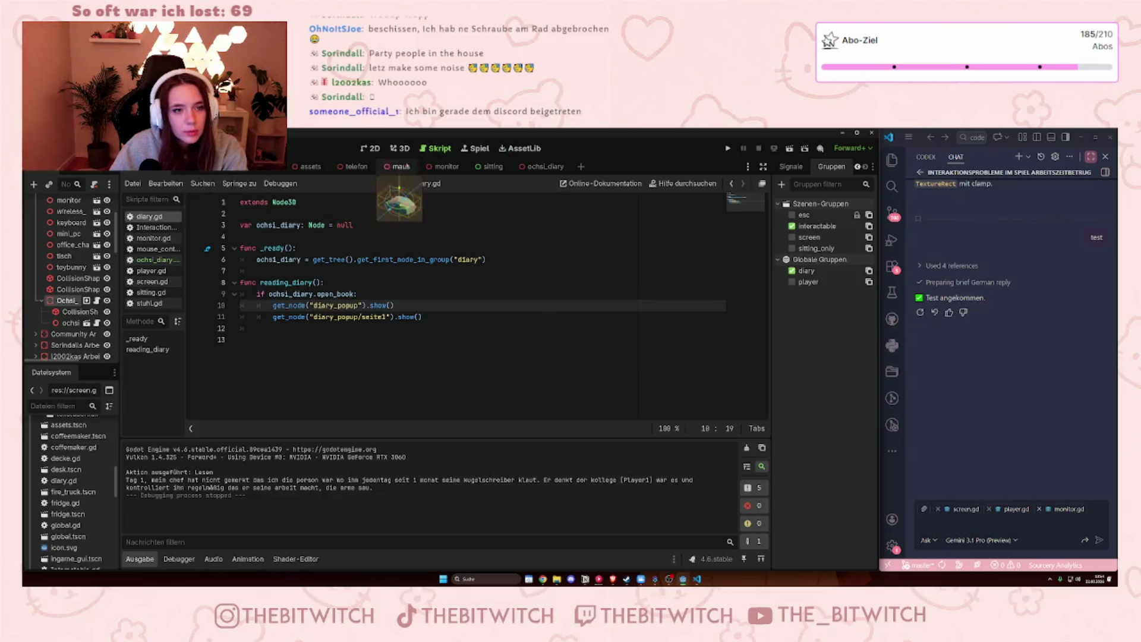
- Switch to the monitor scene and inspect monitor.gd's screen lookup and screen.activate() lines
{"action": "left_click", "coordinate": [443, 166]}
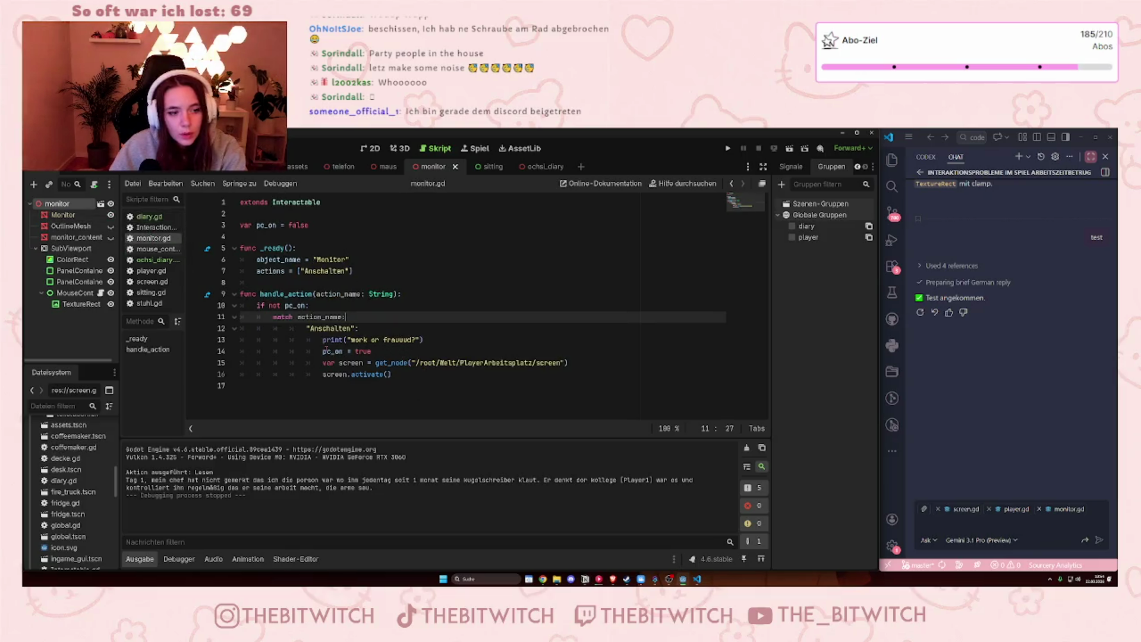
{"action": "left_click_drag", "start_coordinate": [324, 376], "coordinate": [392, 376]}
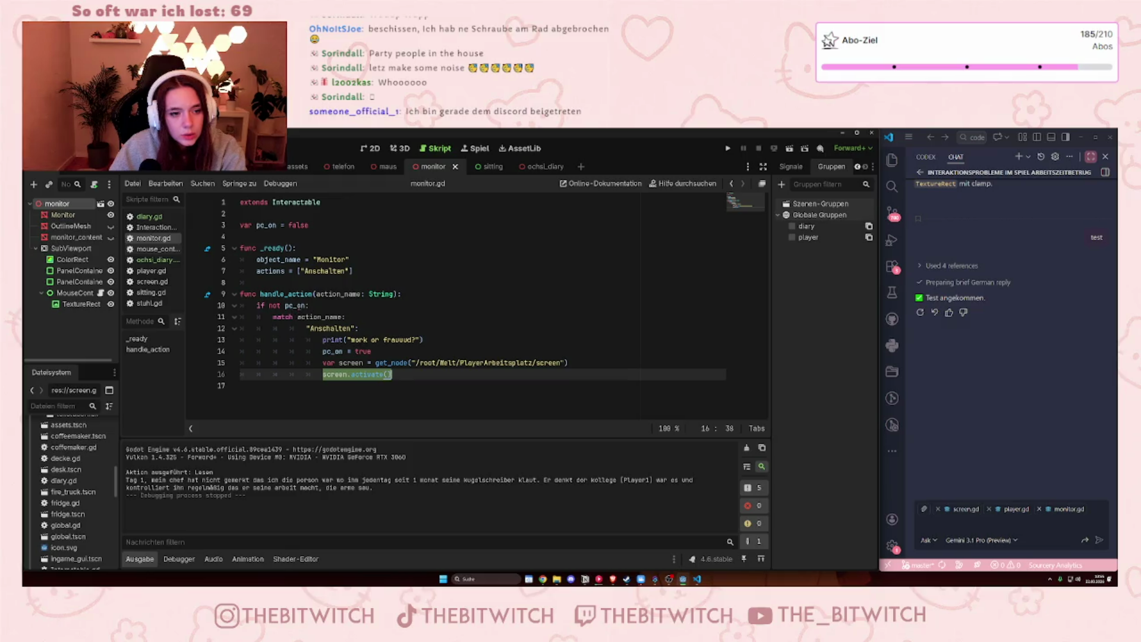
{"action": "mouse_move", "coordinate": [323, 362]}
{"action": "left_mouse_down"}
{"action": "mouse_move", "coordinate": [452, 364]}
{"action": "mouse_move", "coordinate": [409, 373]}
{"action": "left_mouse_up"}
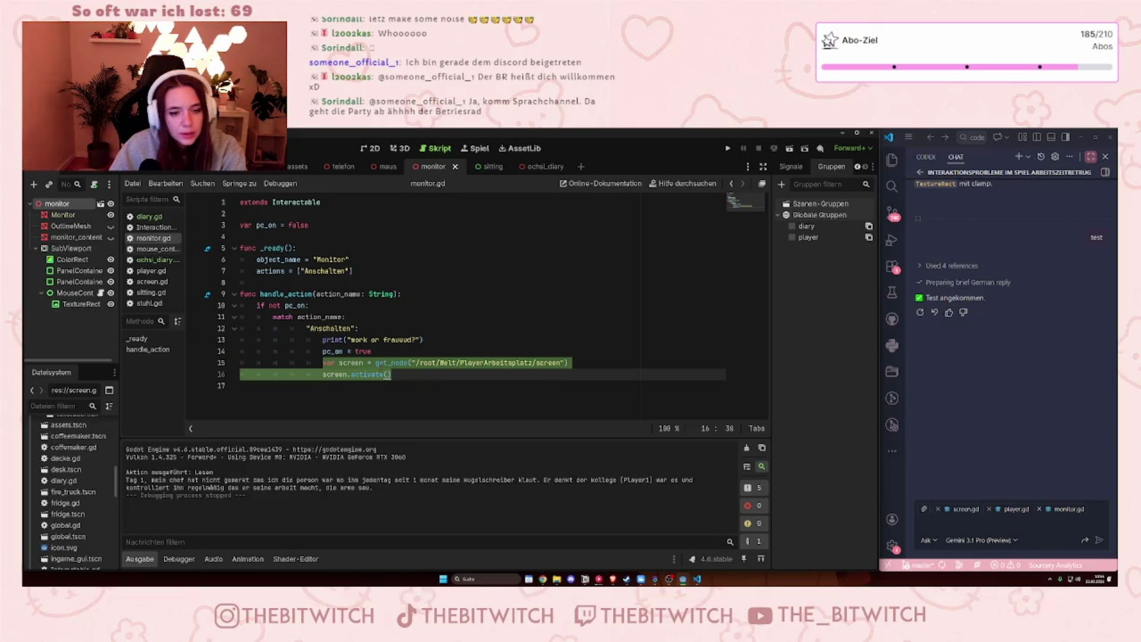
{"action": "mouse_move", "coordinate": [386, 363]}
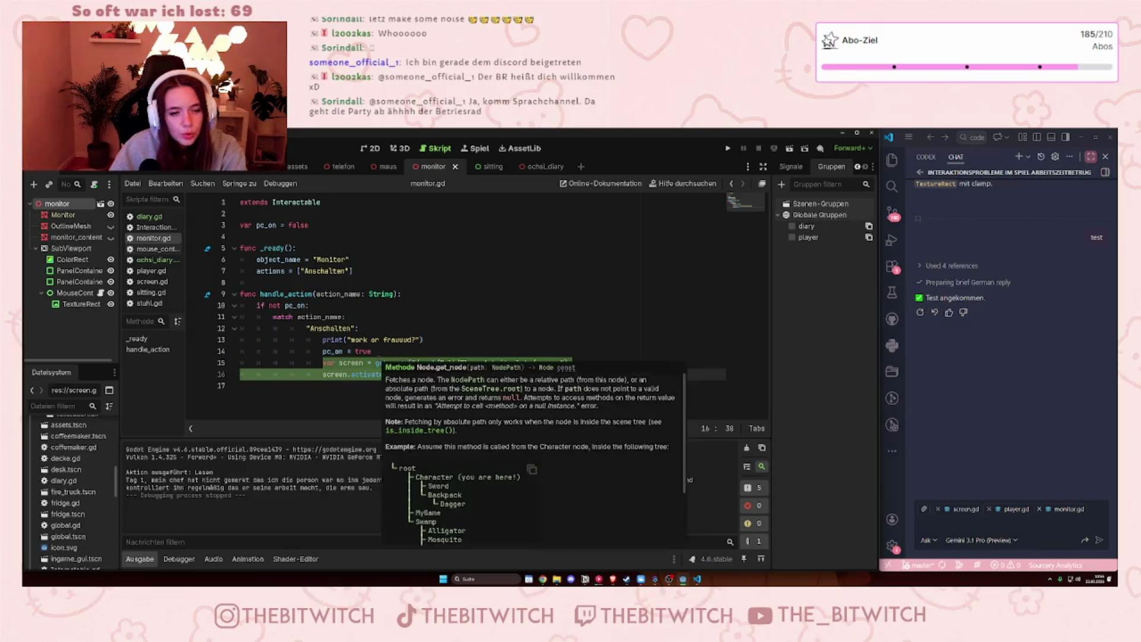
{"action": "left_click", "coordinate": [444, 334]}
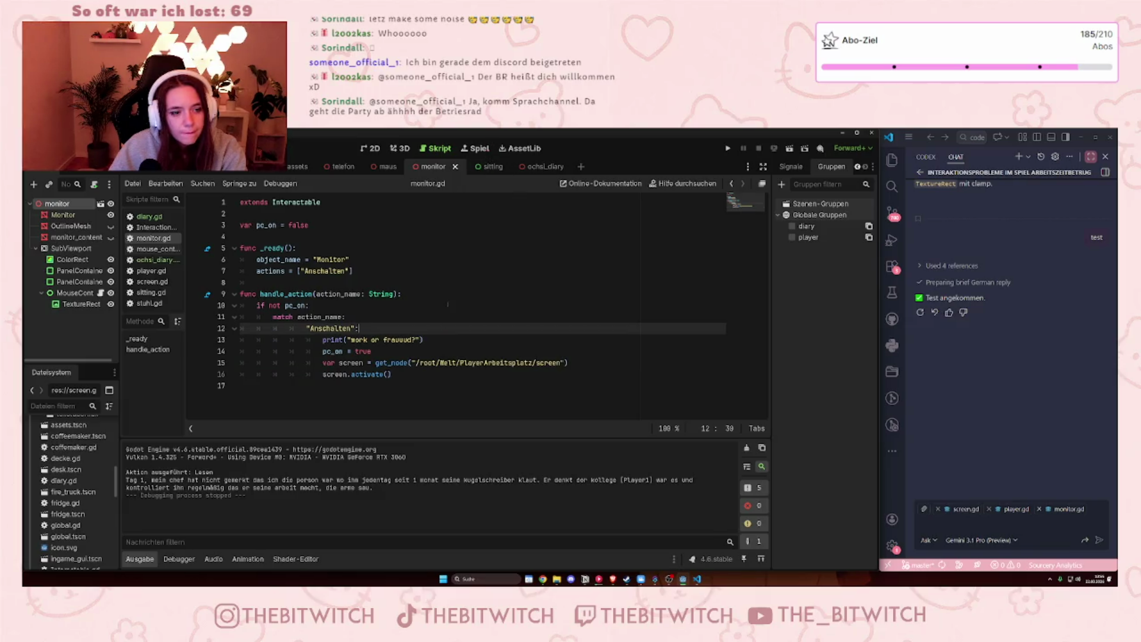
- Set a breakpoint on line 6 and return to diary.gd from the script list
{"action": "left_click", "coordinate": [195, 259]}
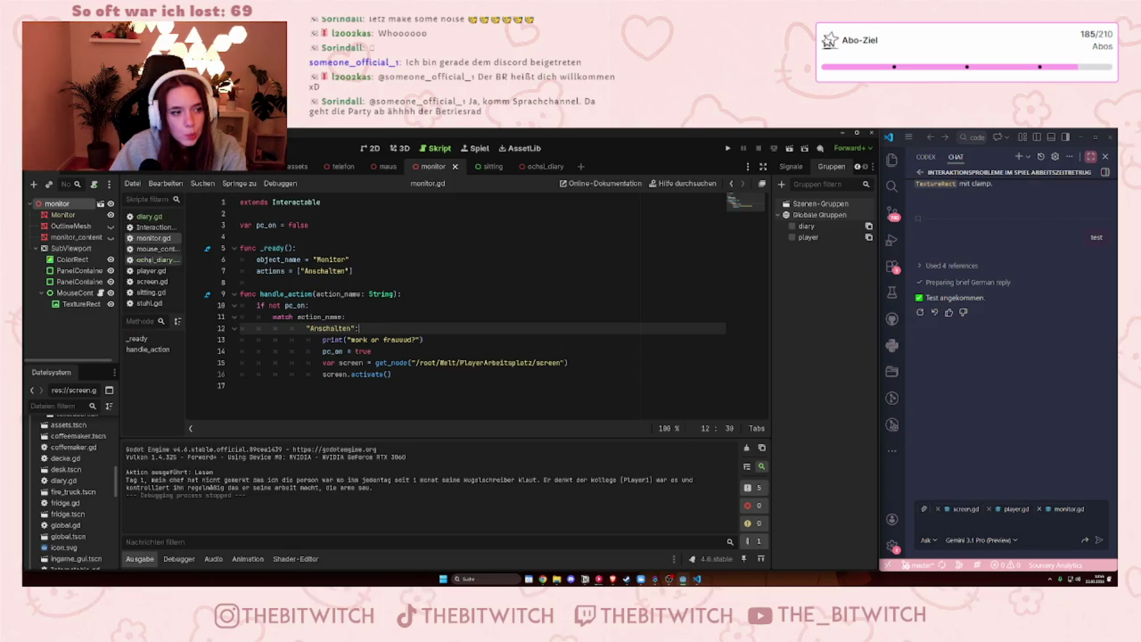
{"action": "left_click", "coordinate": [155, 260]}
{"action": "left_click", "coordinate": [152, 217]}
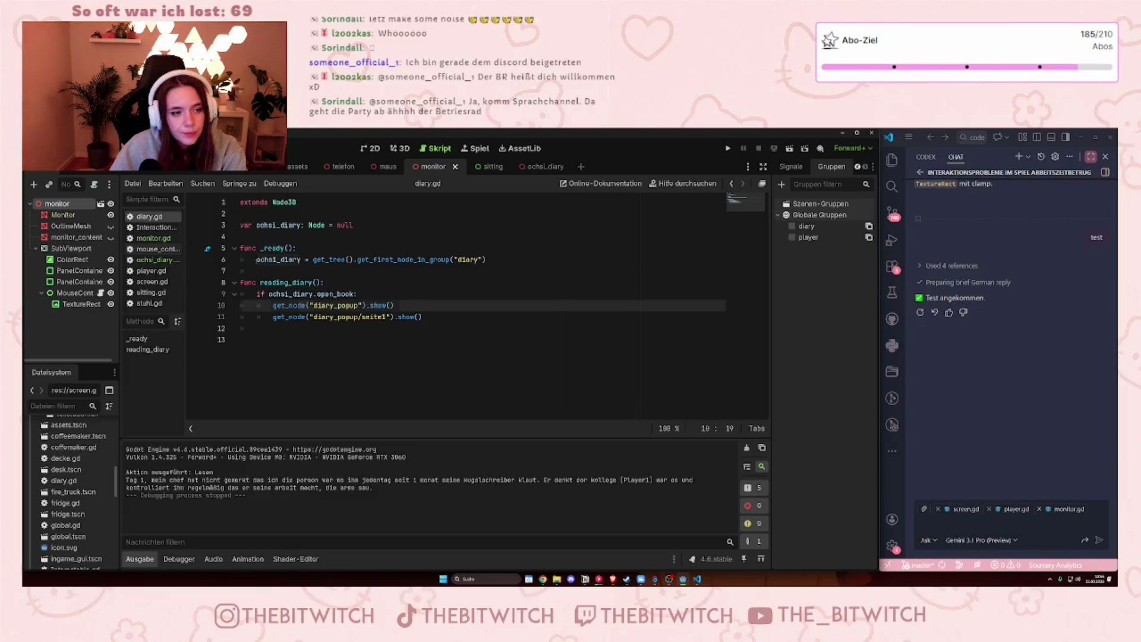
- Go to the ochsi_diary reference on line 6, then open ochsi_diary.gd from the script list
{"action": "left_click", "coordinate": [256, 260]}
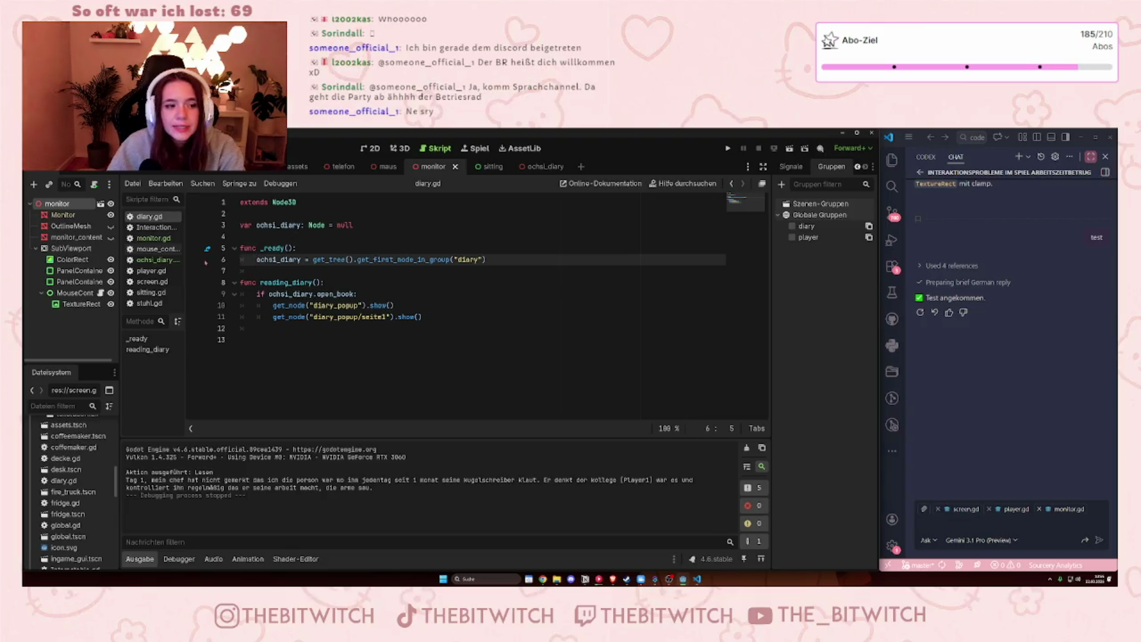
{"action": "left_click", "coordinate": [153, 260]}
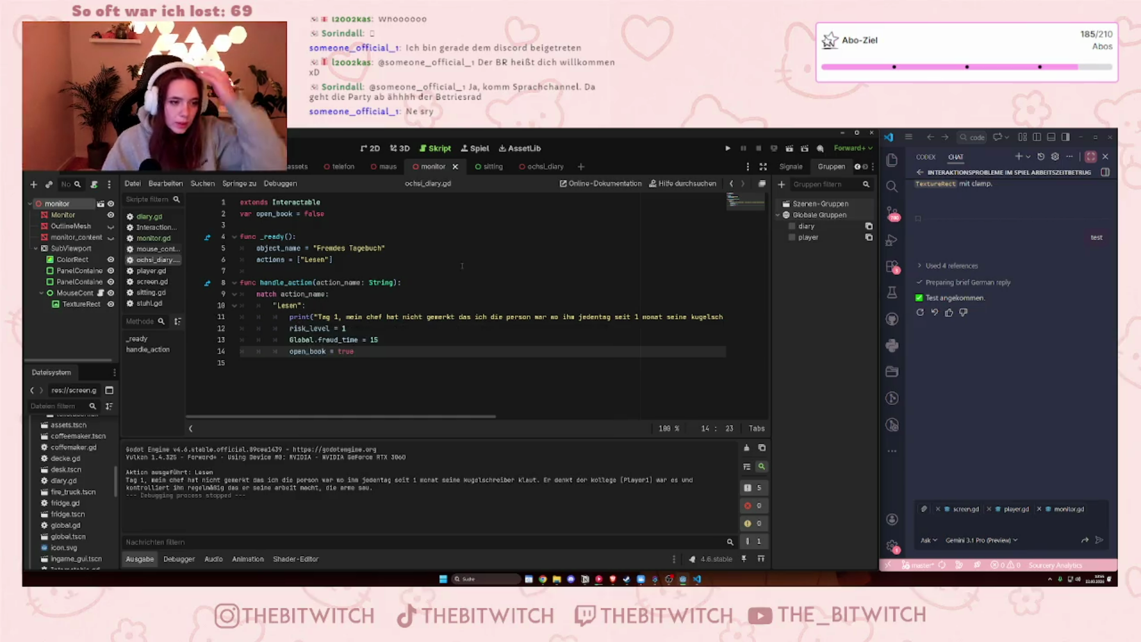
{"action": "mouse_move", "coordinate": [525, 218]}
{"action": "left_mouse_down"}
{"action": "mouse_move", "coordinate": [684, 248]}
{"action": "mouse_move", "coordinate": [770, 249]}
{"action": "left_mouse_up"}
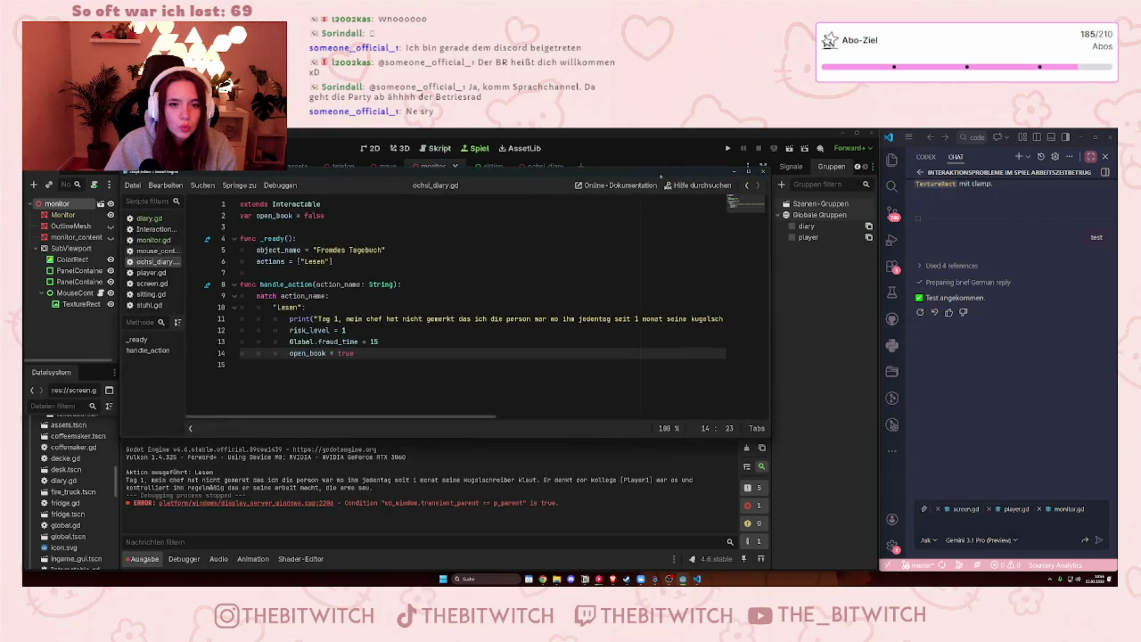
- Make the script editor a floating window, then move and shrink it
{"action": "left_click", "coordinate": [762, 183]}
{"action": "mouse_move", "coordinate": [914, 190]}
{"action": "left_mouse_down"}
{"action": "mouse_move", "coordinate": [591, 208]}
{"action": "mouse_move", "coordinate": [605, 209]}
{"action": "left_mouse_up"}
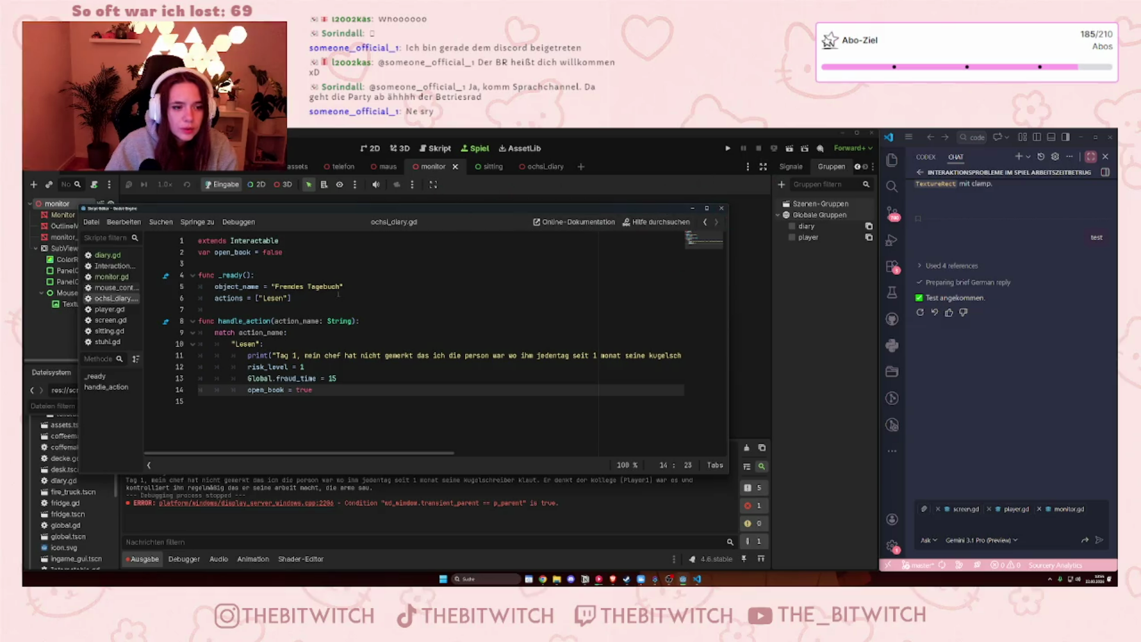
{"action": "mouse_move", "coordinate": [374, 213]}
{"action": "left_mouse_down"}
{"action": "mouse_move", "coordinate": [621, 197]}
{"action": "mouse_move", "coordinate": [456, 191]}
{"action": "mouse_move", "coordinate": [413, 201]}
{"action": "left_mouse_up"}
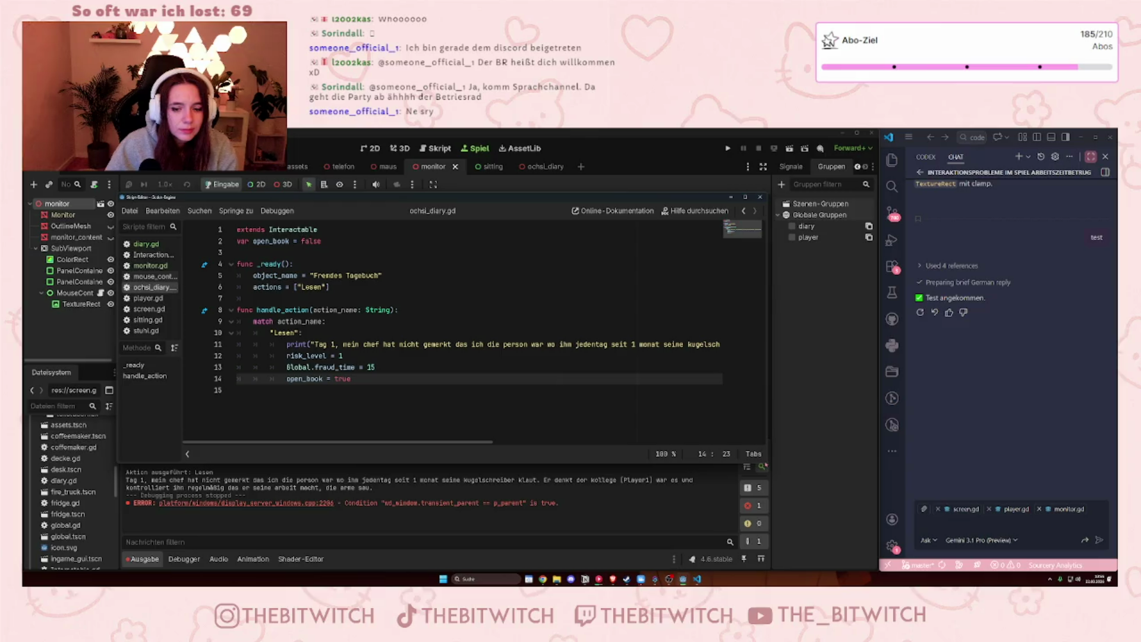
{"action": "mouse_move", "coordinate": [767, 461]}
{"action": "left_mouse_down"}
{"action": "mouse_move", "coordinate": [769, 505]}
{"action": "mouse_move", "coordinate": [773, 413]}
{"action": "mouse_move", "coordinate": [636, 400]}
{"action": "mouse_move", "coordinate": [771, 438]}
{"action": "left_mouse_up"}
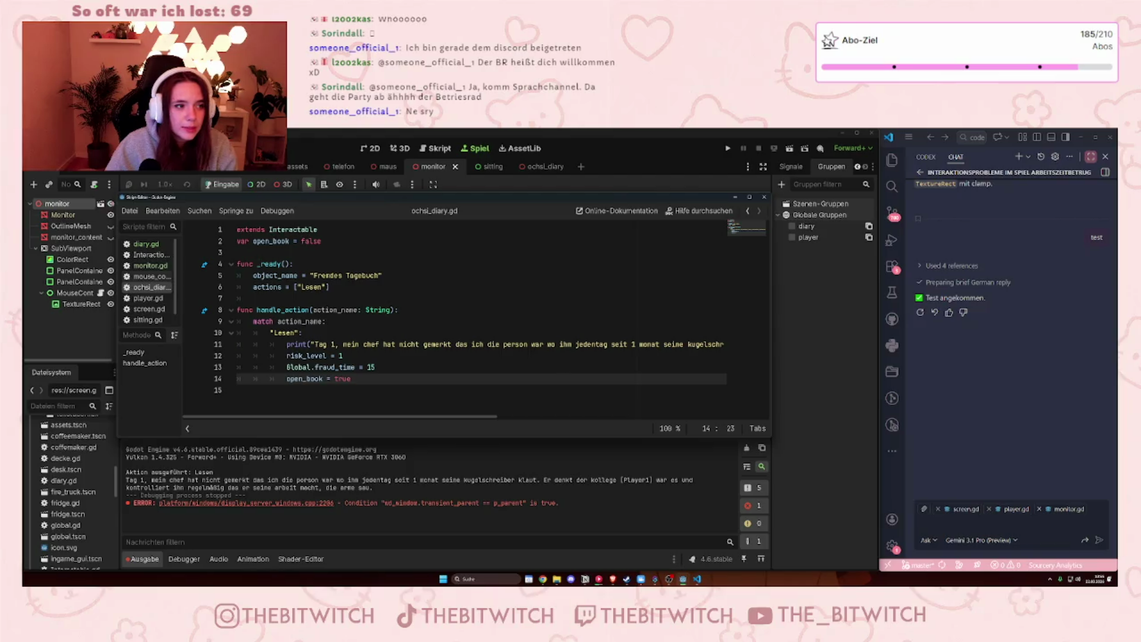
{"action": "left_click_drag", "start_coordinate": [483, 206], "coordinate": [486, 209]}
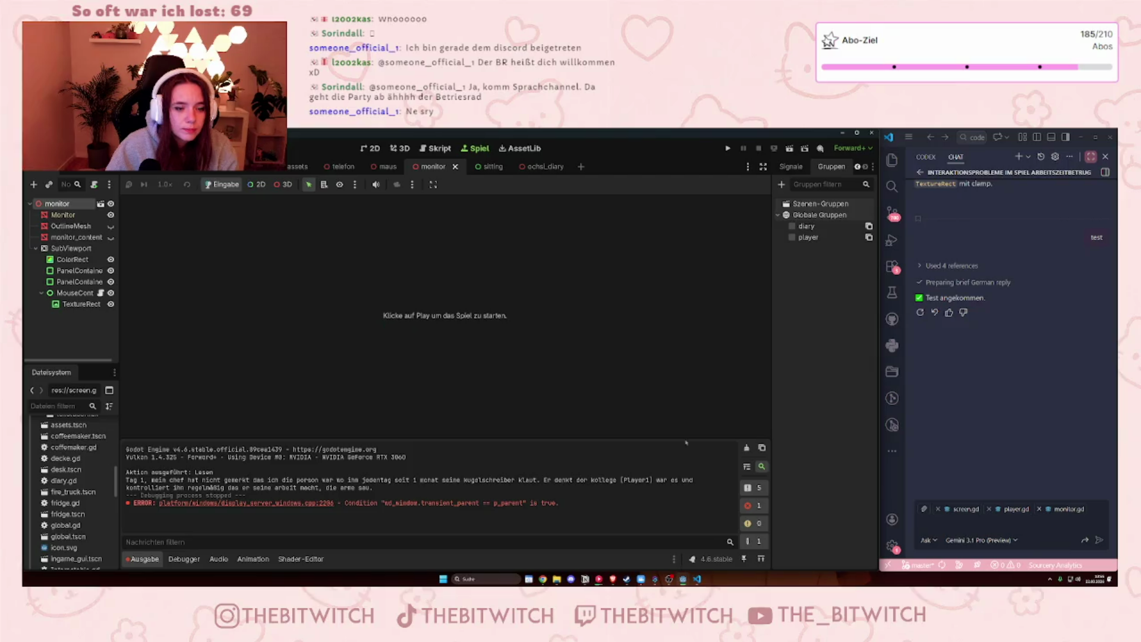
{"action": "mouse_move", "coordinate": [683, 579]}
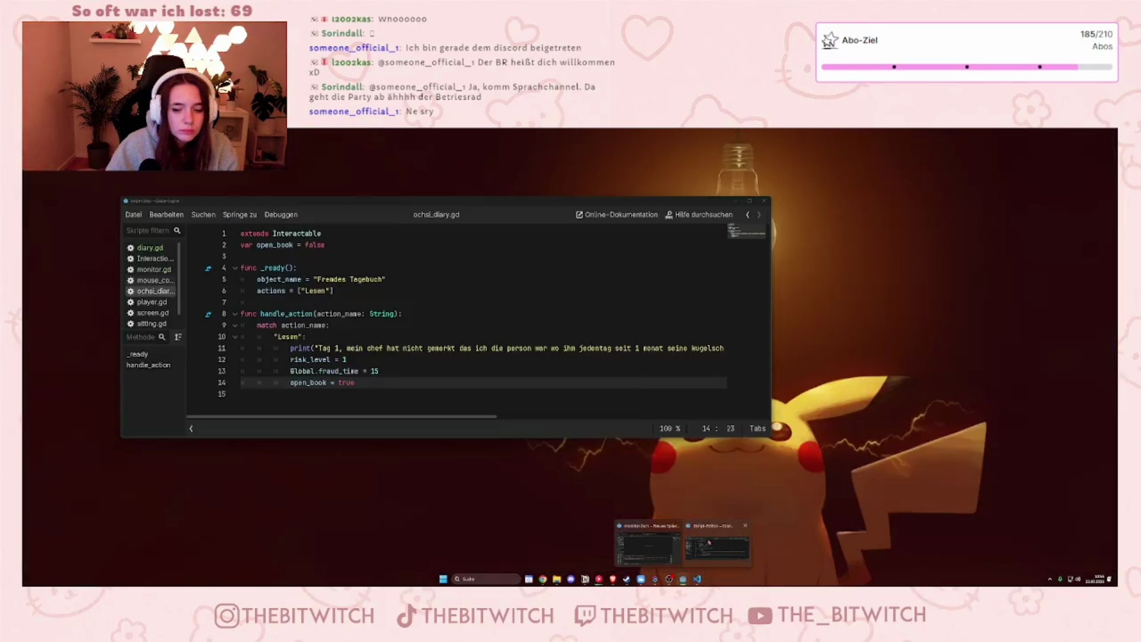
{"action": "left_click", "coordinate": [709, 542]}
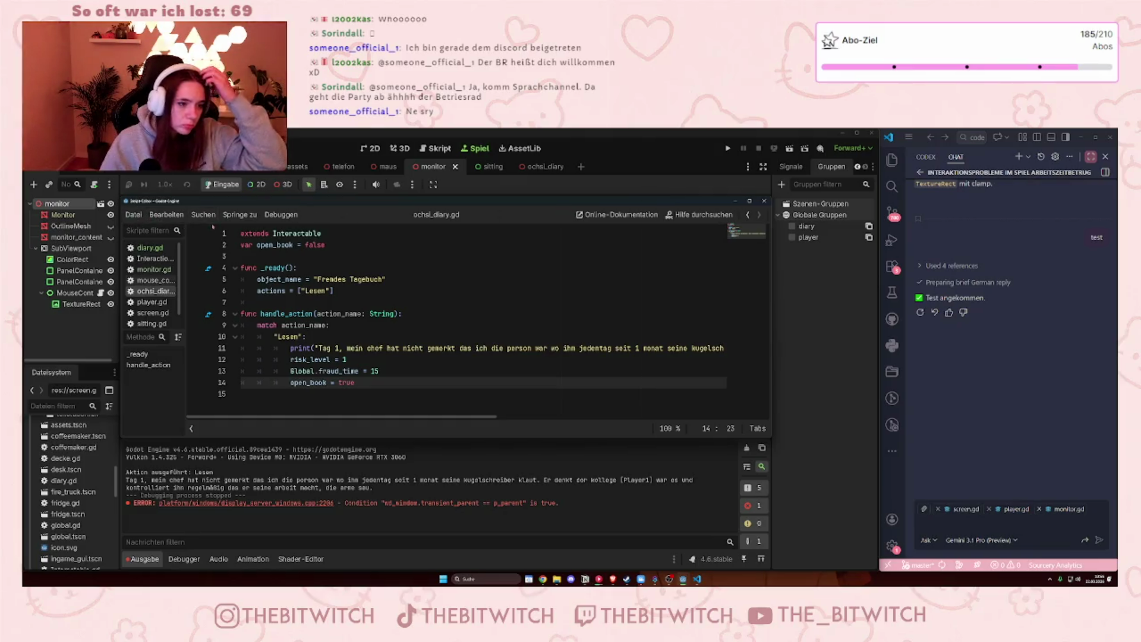
{"action": "left_click", "coordinate": [433, 184]}
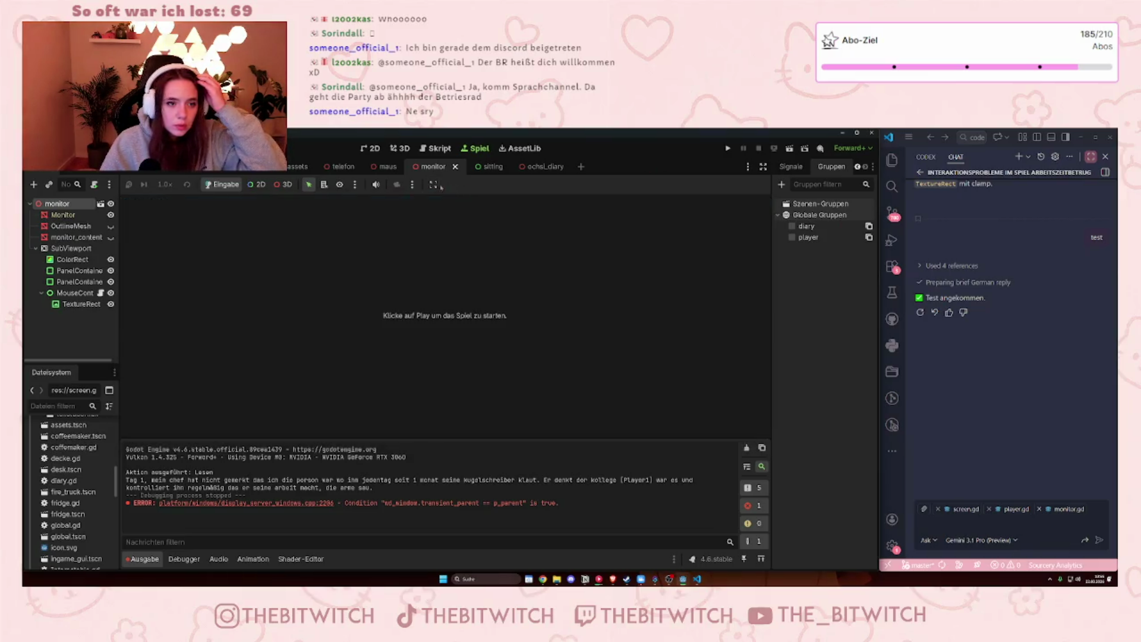
- Check the game view's embedding options and open-scenes list, then bring the floating script editor forward
{"action": "left_click", "coordinate": [433, 184]}
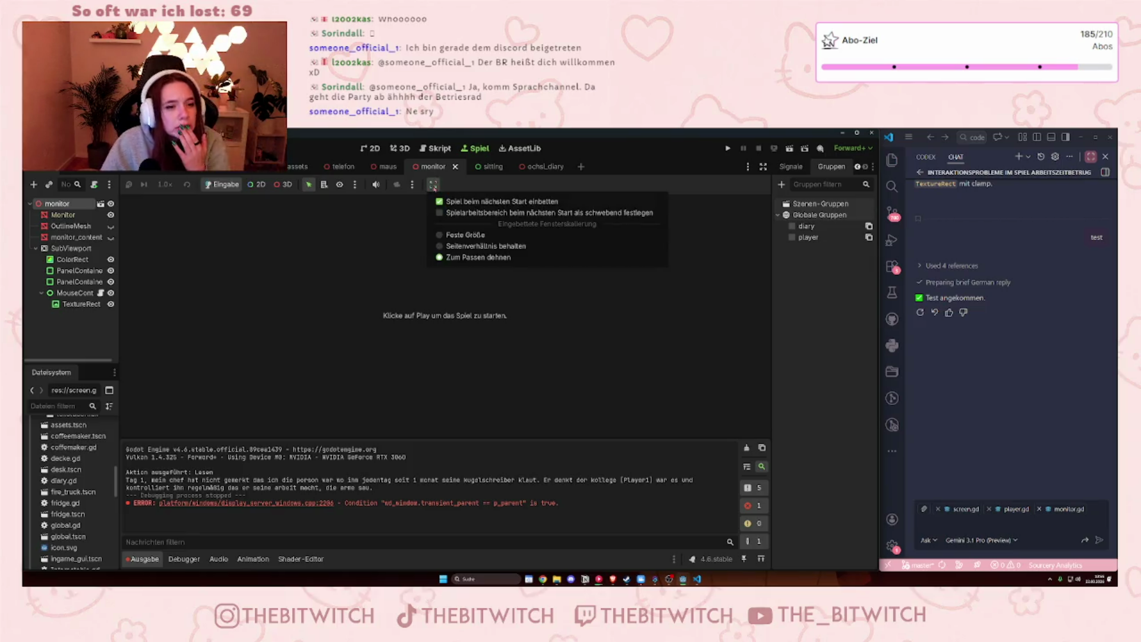
{"action": "left_click", "coordinate": [468, 183]}
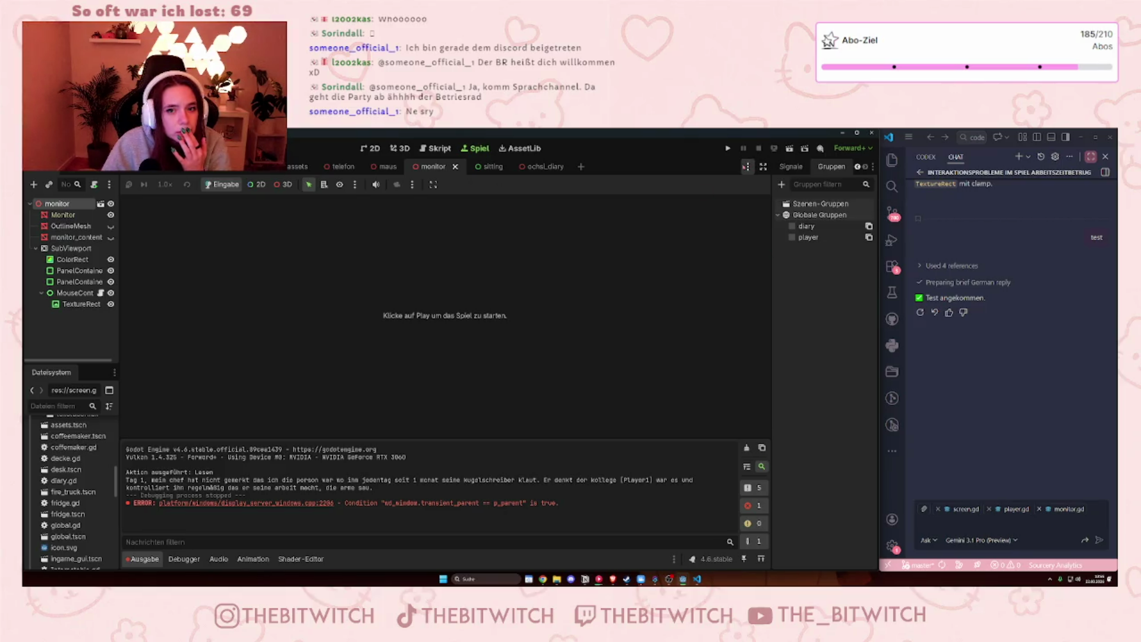
{"action": "left_click", "coordinate": [746, 167]}
{"action": "left_click", "coordinate": [640, 301]}
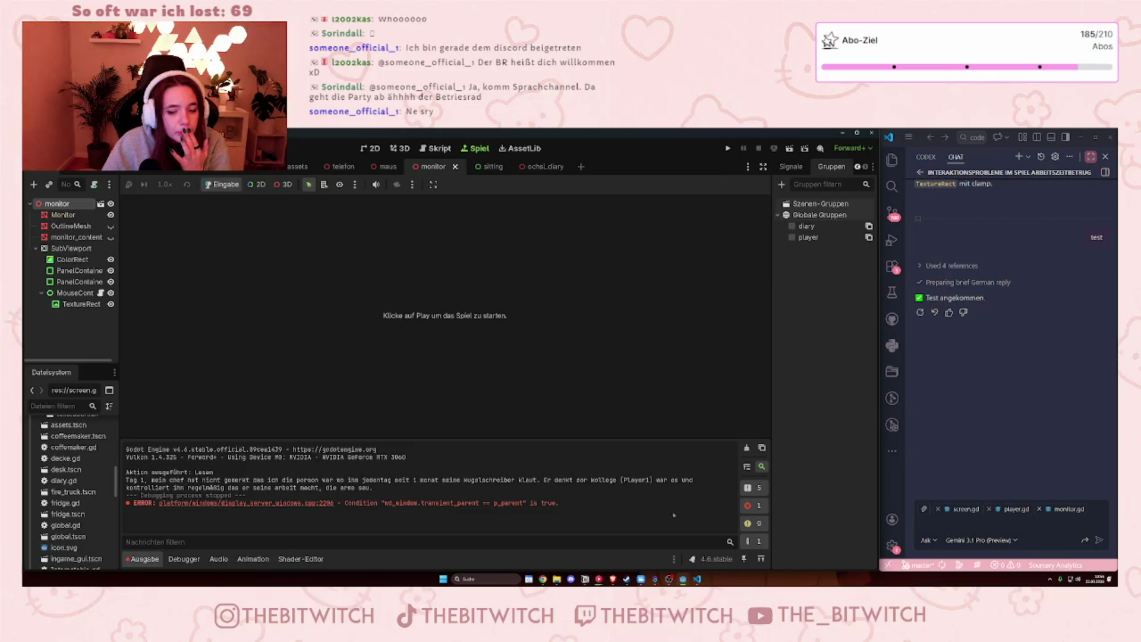
{"action": "mouse_move", "coordinate": [684, 579]}
{"action": "left_click", "coordinate": [715, 544]}
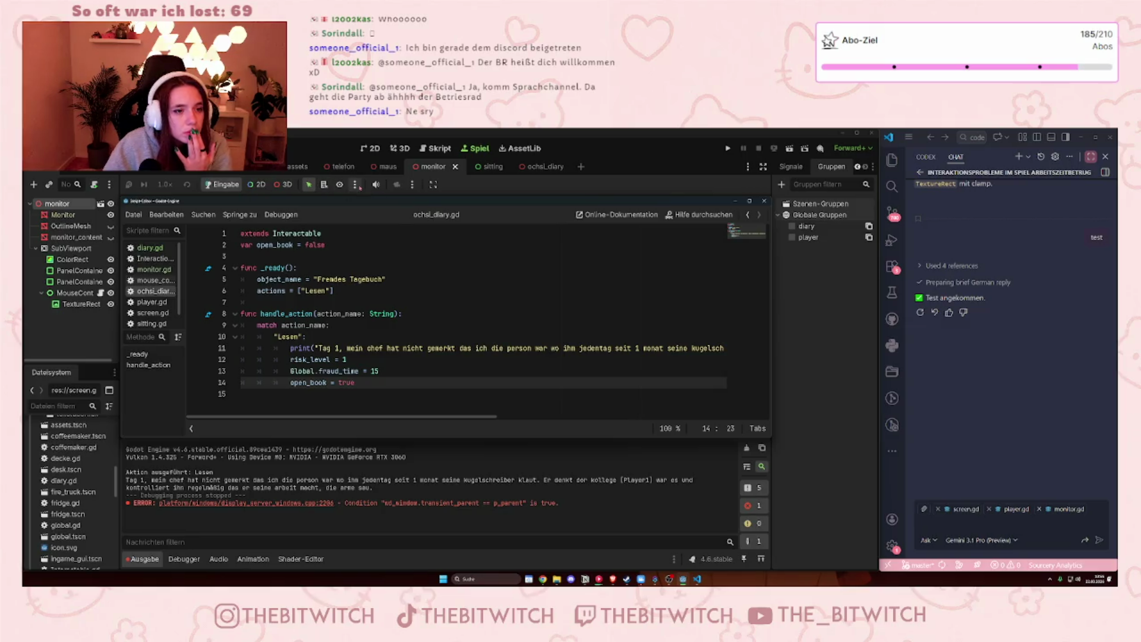
- Check the game view's extra options, then open the Editor menu
{"action": "left_click", "coordinate": [355, 185]}
{"action": "left_click", "coordinate": [326, 201]}
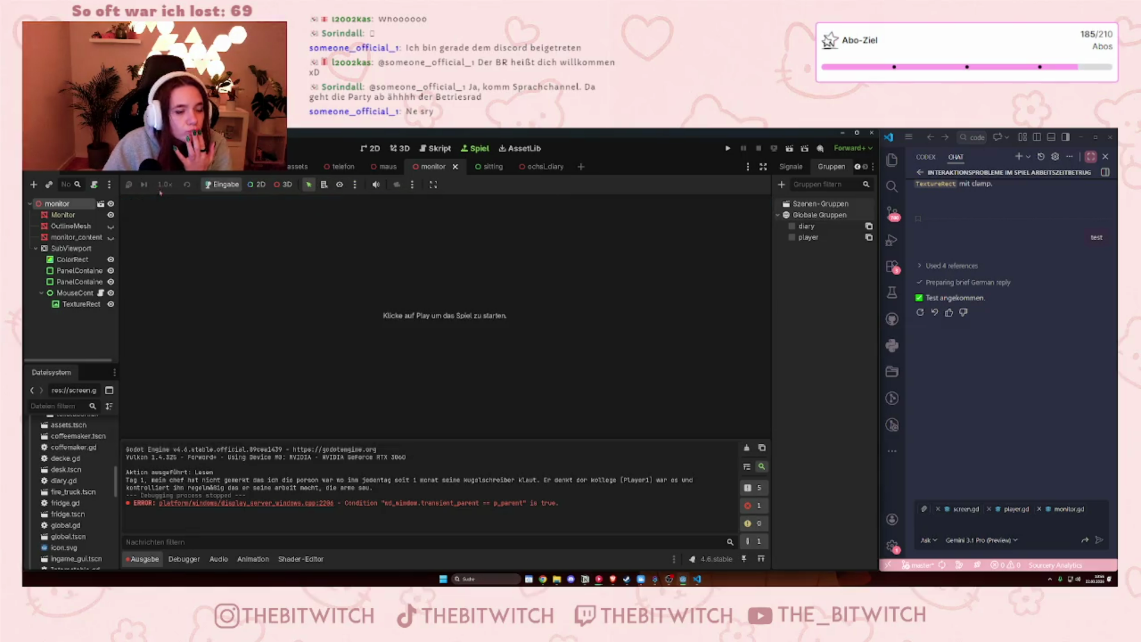
{"action": "left_click", "coordinate": [135, 148]}
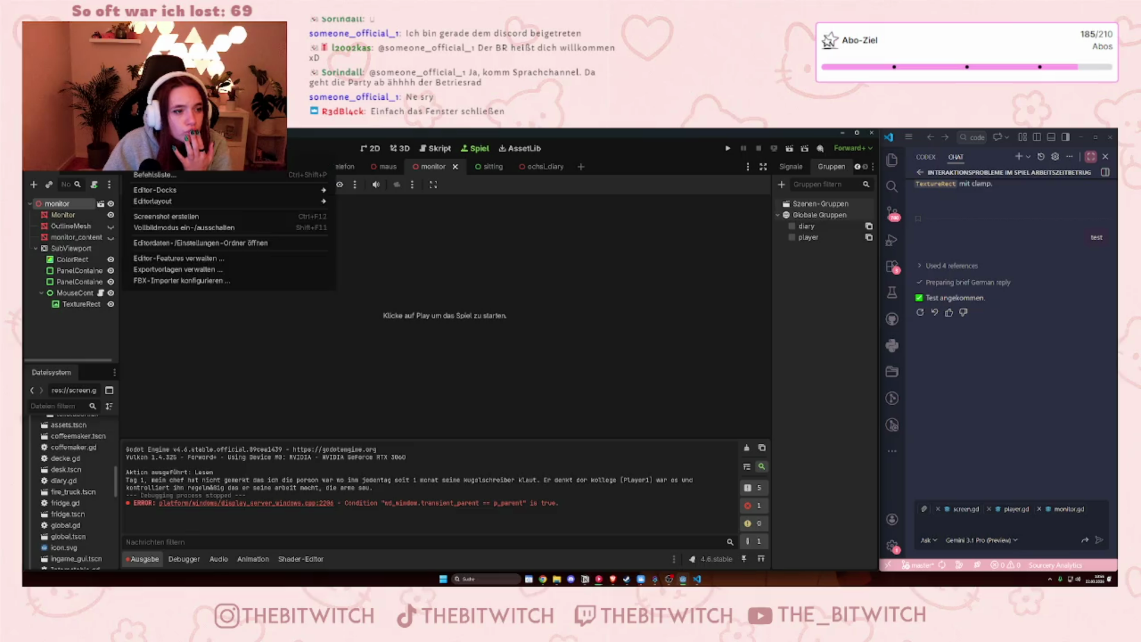
- Open and close Editor Settings, check the Editor menu's layout options, then reopen Editor Settings
{"action": "left_click", "coordinate": [226, 175]}
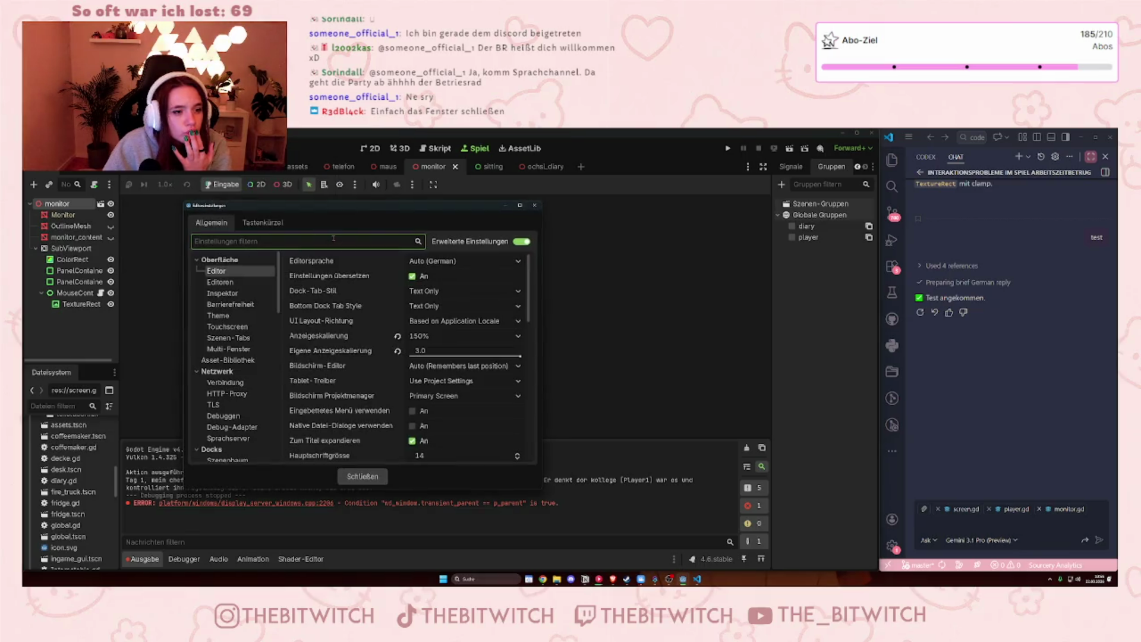
{"action": "left_click", "coordinate": [534, 205]}
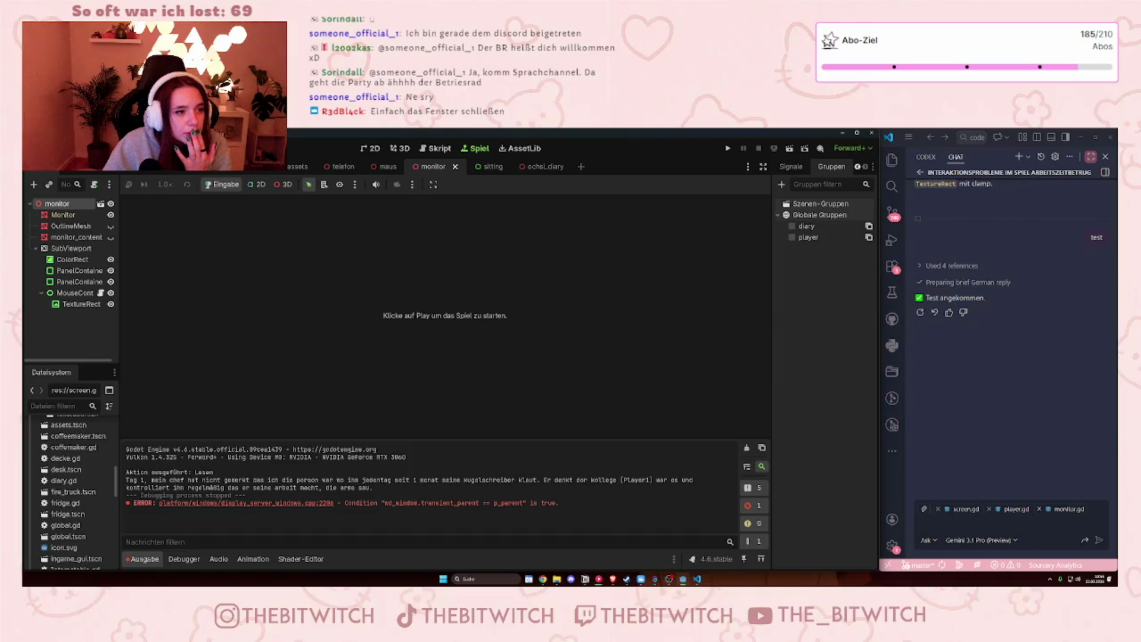
{"action": "left_click", "coordinate": [135, 148]}
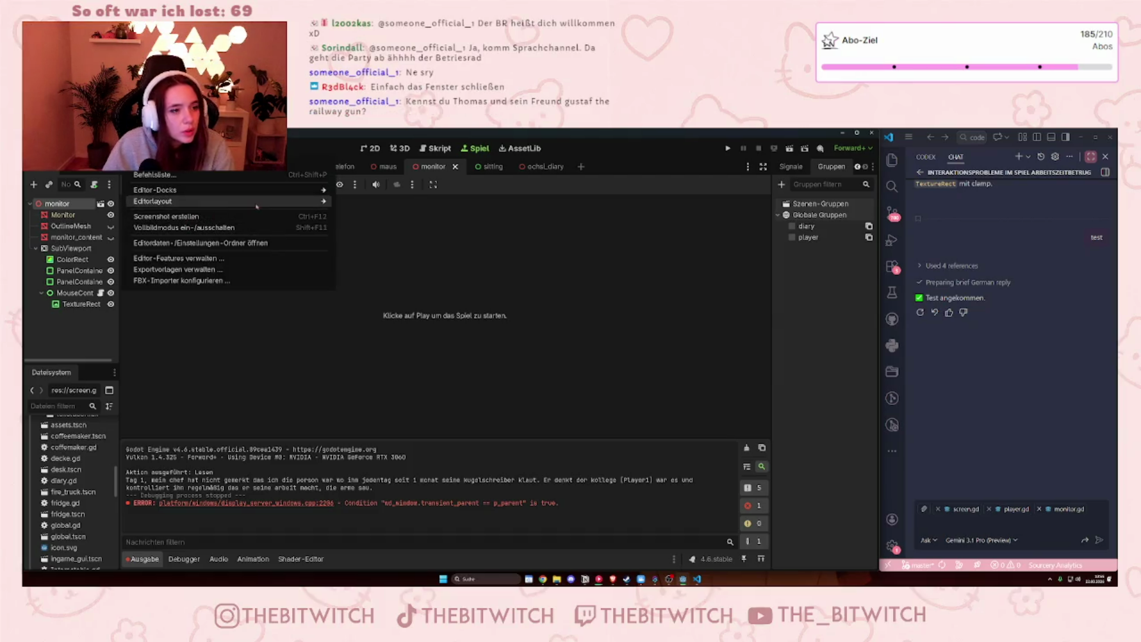
{"action": "mouse_move", "coordinate": [280, 204]}
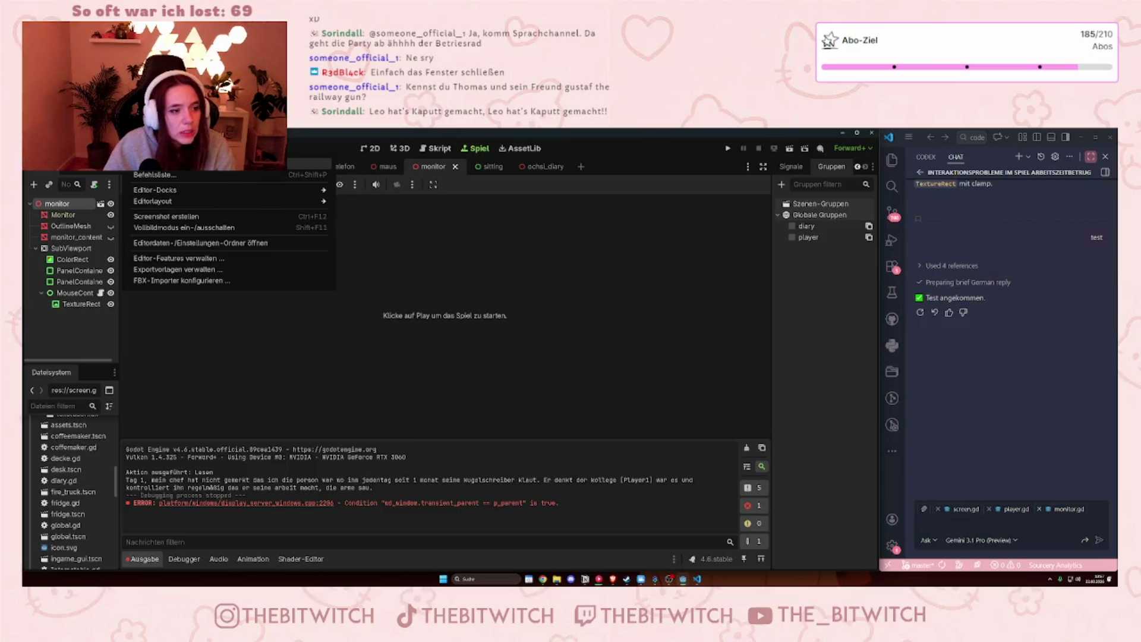
{"action": "left_click", "coordinate": [155, 161]}
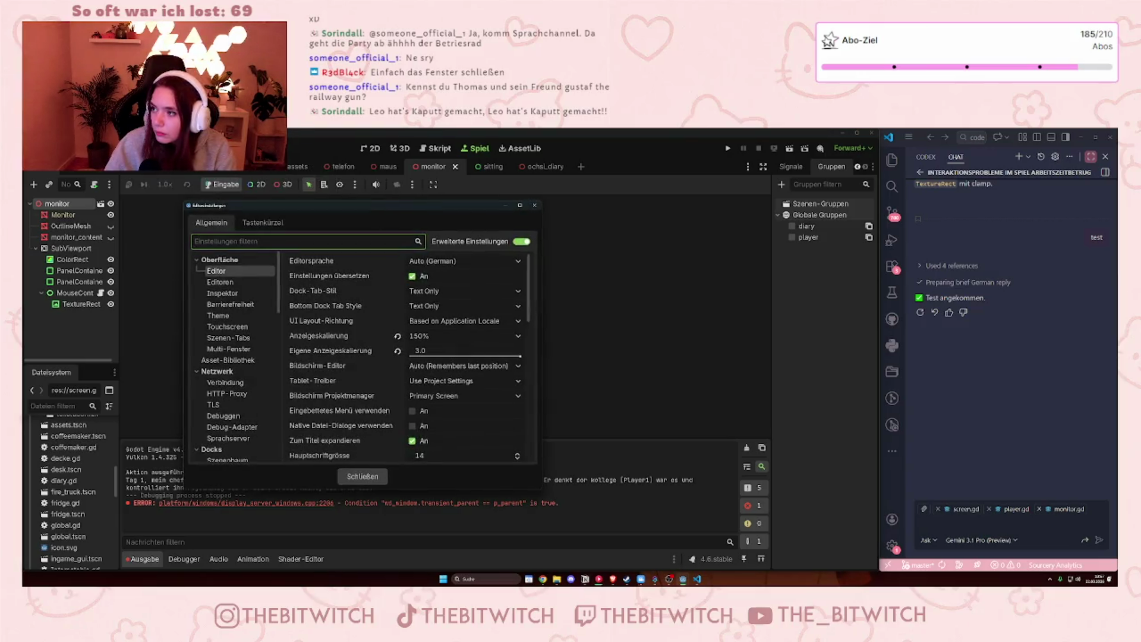
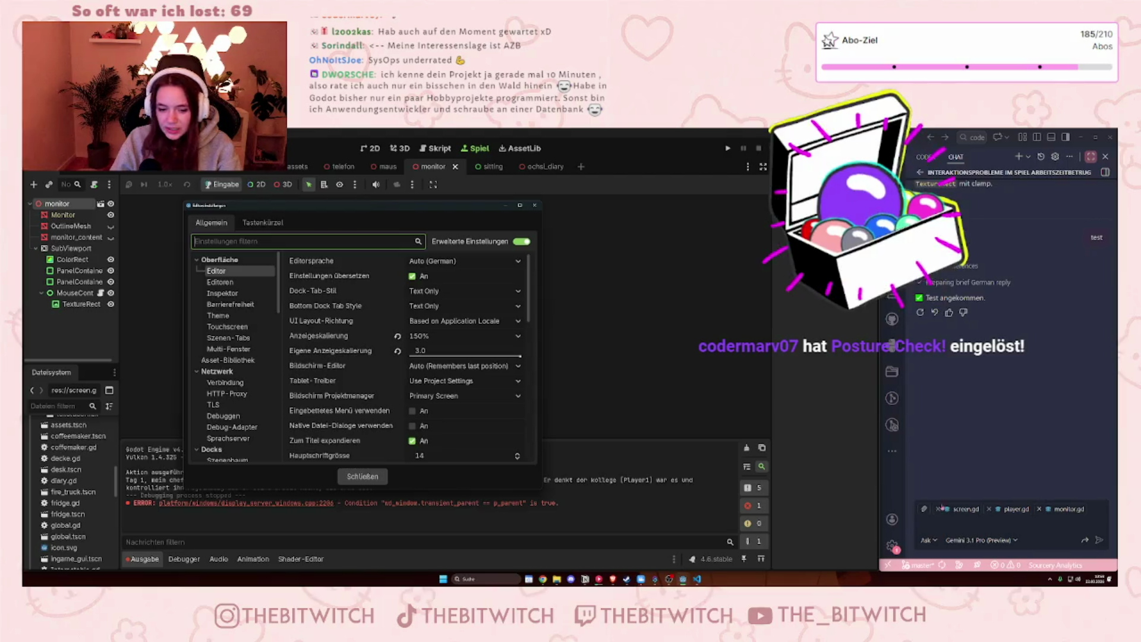
- Close the Editor Settings dialog and dismiss the detached ochsi_diary.gd script window
{"action": "left_click", "coordinate": [534, 205]}
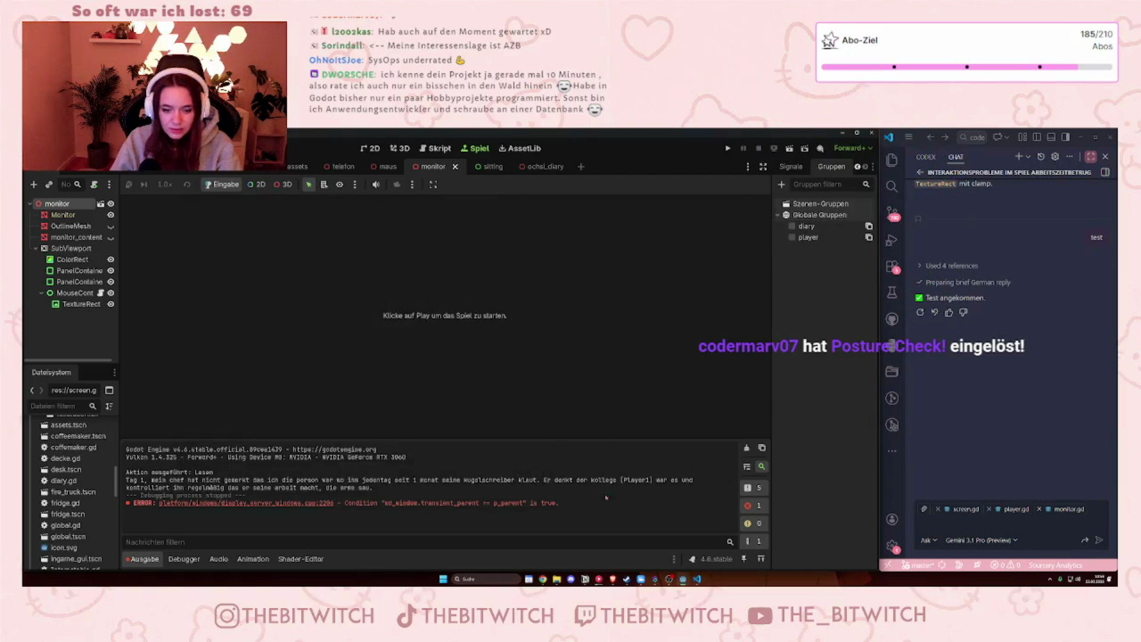
{"action": "mouse_move", "coordinate": [683, 572]}
{"action": "left_click", "coordinate": [684, 544]}
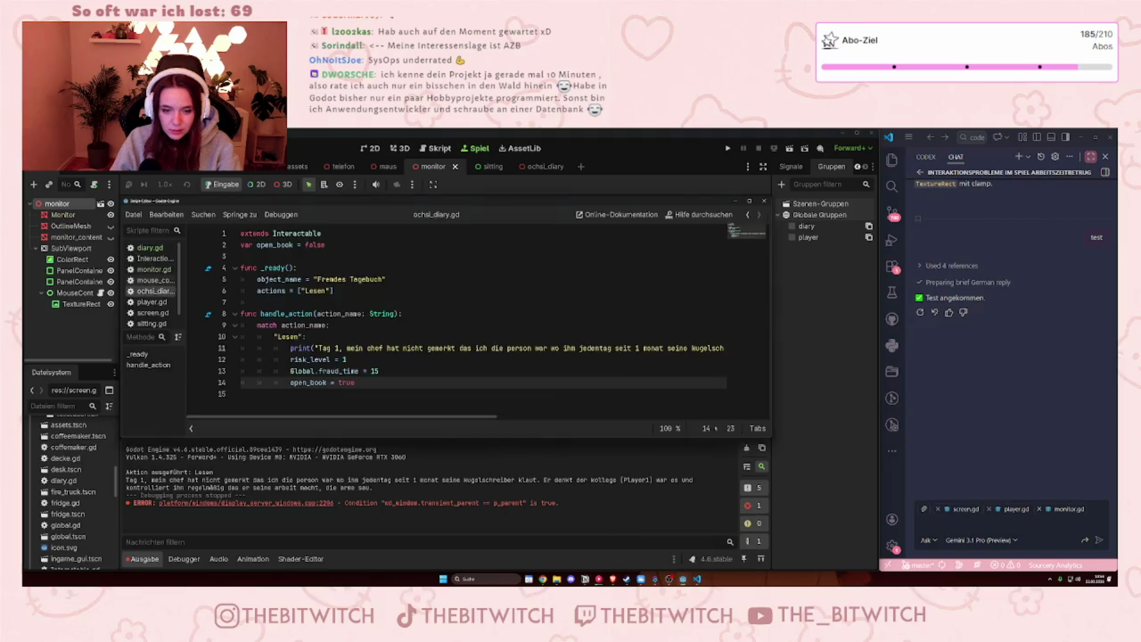
{"action": "left_click", "coordinate": [764, 201]}
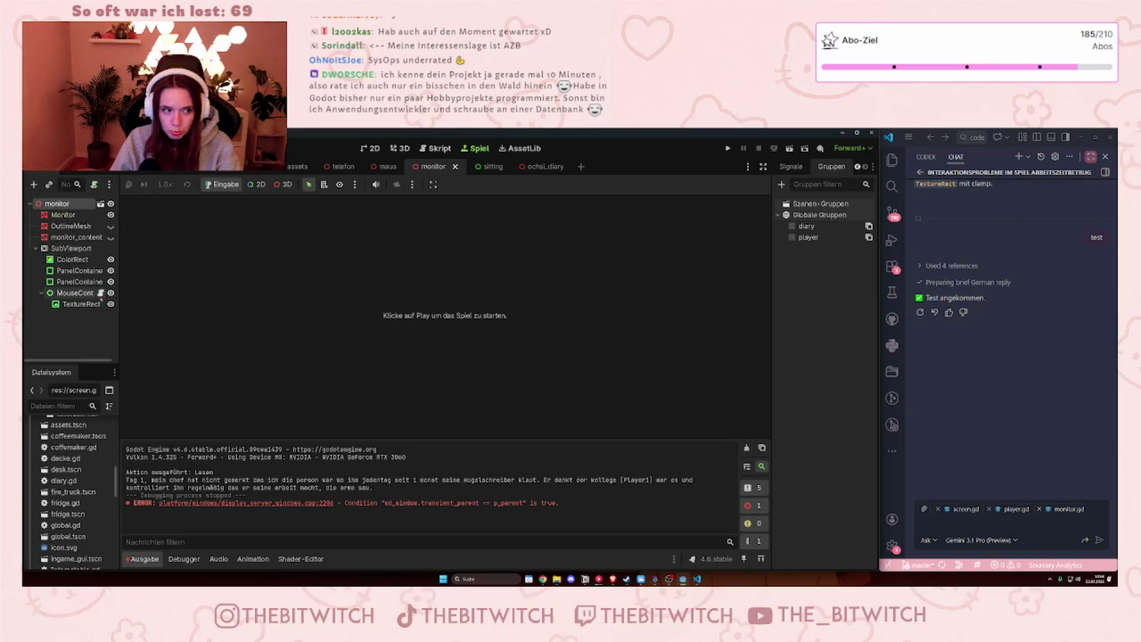
- Show ochsi_diary.gd in the script editor via the MouseControl node's script
{"action": "left_click", "coordinate": [101, 293]}
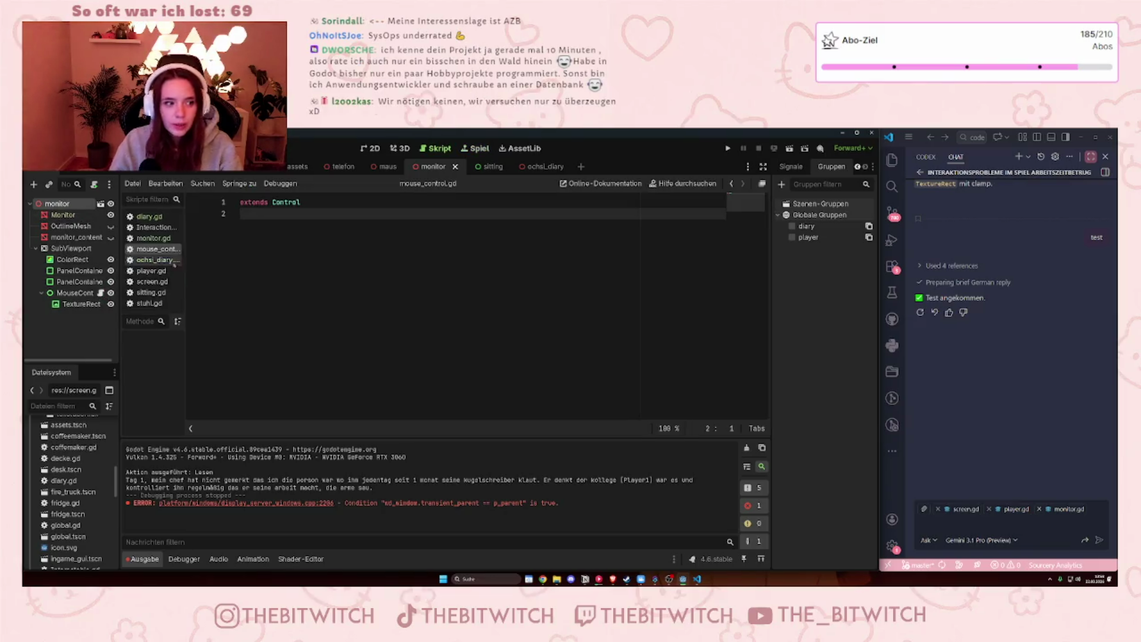
{"action": "left_click", "coordinate": [156, 260]}
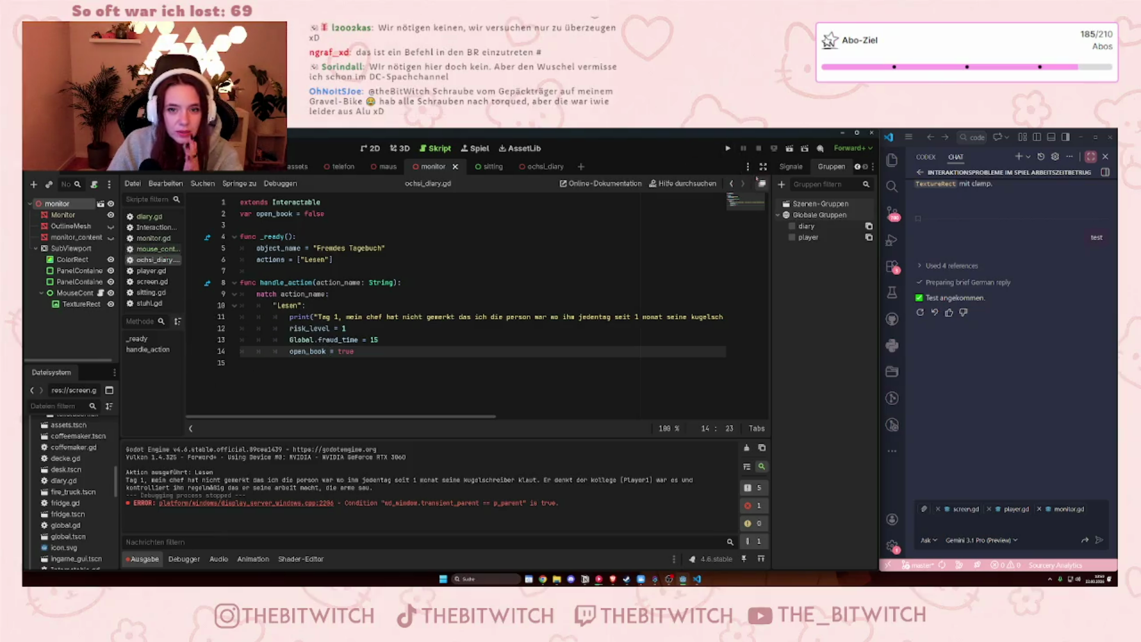
{"action": "left_click", "coordinate": [748, 167]}
{"action": "left_click", "coordinate": [726, 170]}
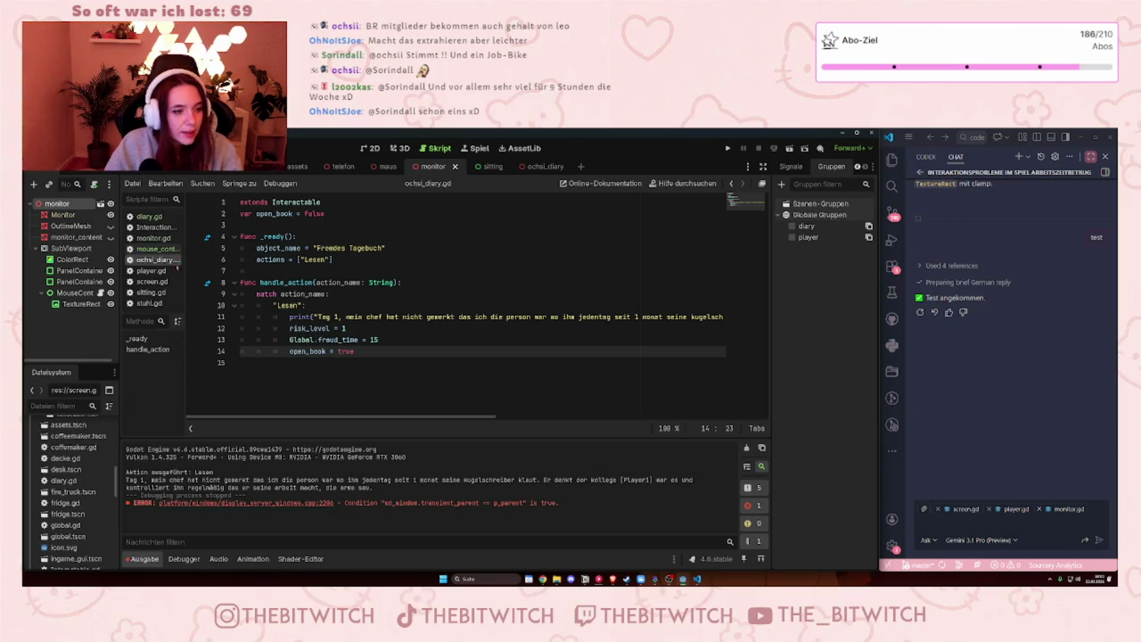
{"action": "right_click", "coordinate": [162, 261]}
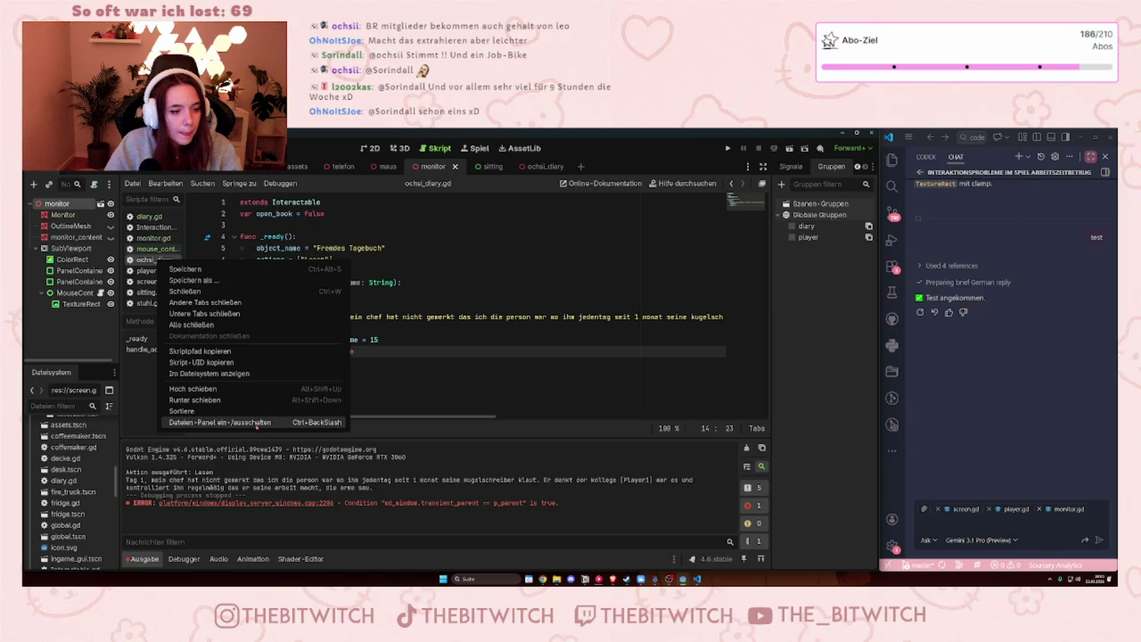
{"action": "key", "text": "Escape"}
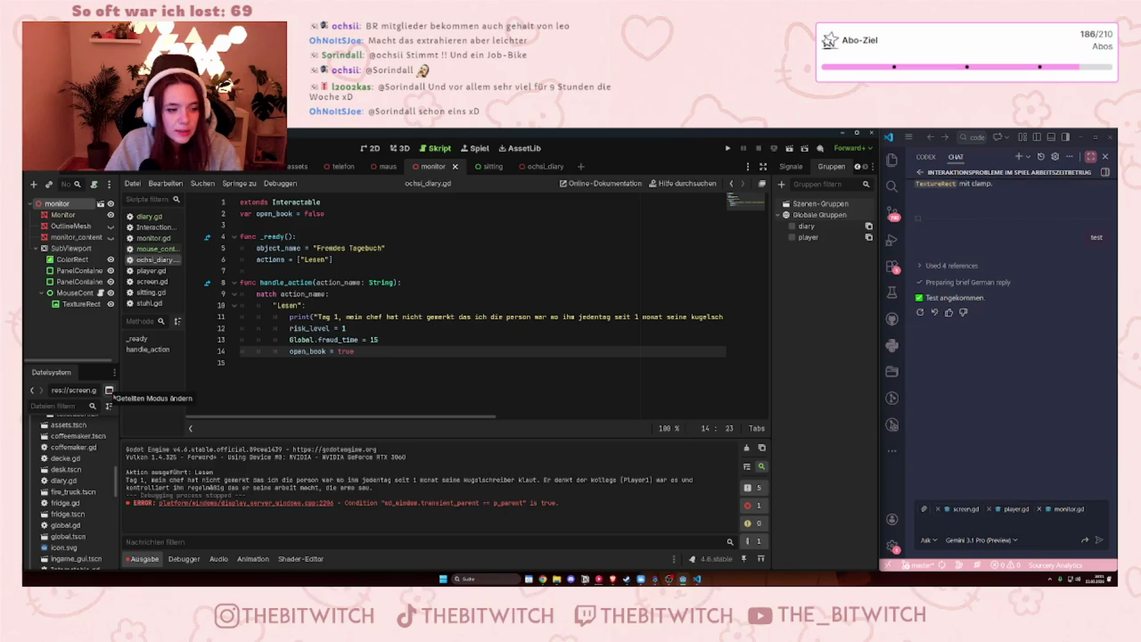
{"action": "left_click", "coordinate": [109, 390]}
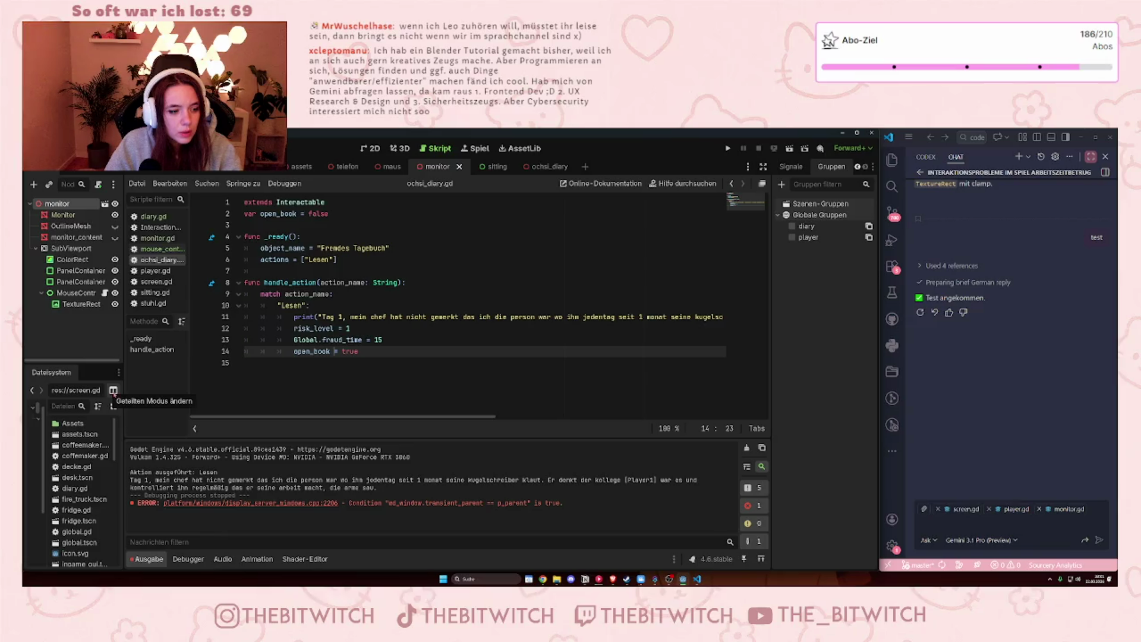
{"action": "left_click", "coordinate": [112, 390]}
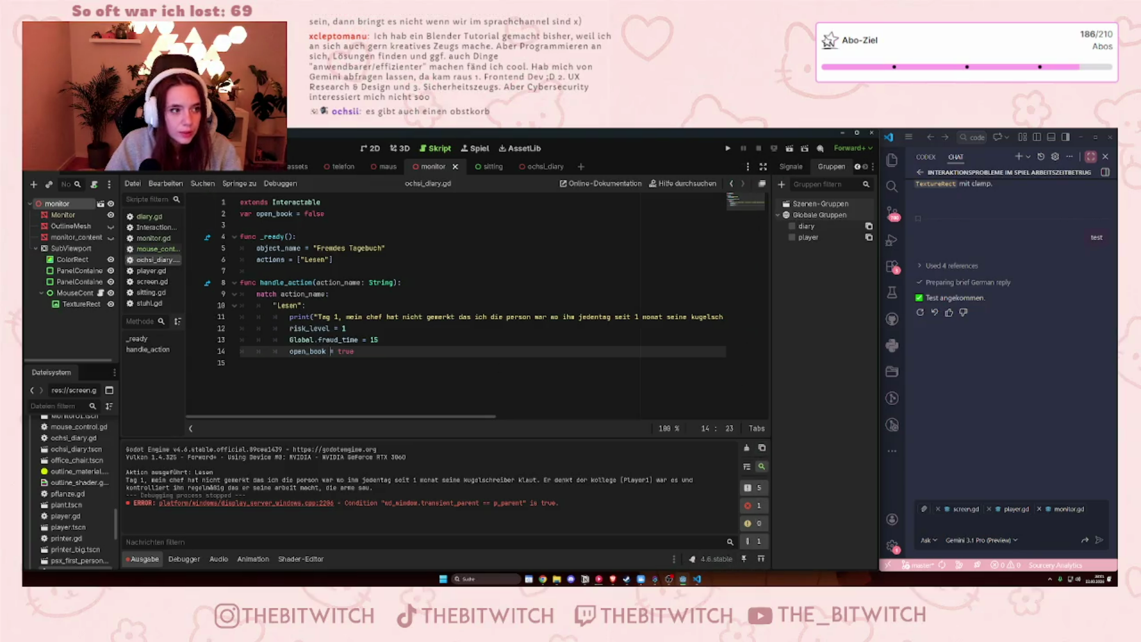
{"action": "mouse_move", "coordinate": [137, 172]}
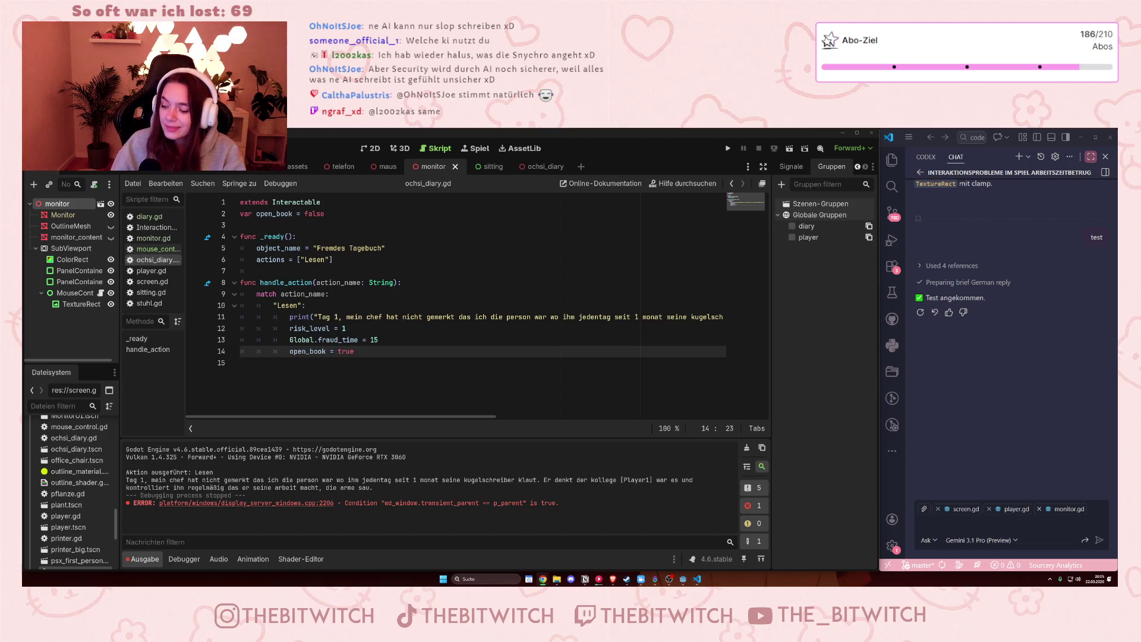
- Browse the list of available chat models
{"action": "left_click", "coordinate": [953, 542]}
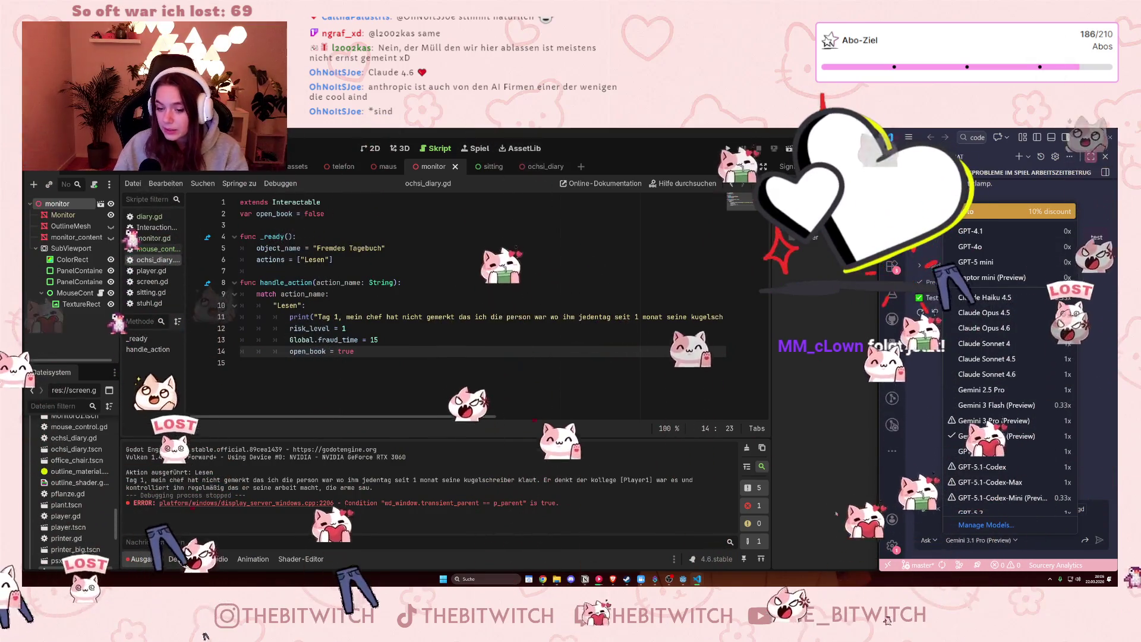
{"action": "key", "text": "Escape"}
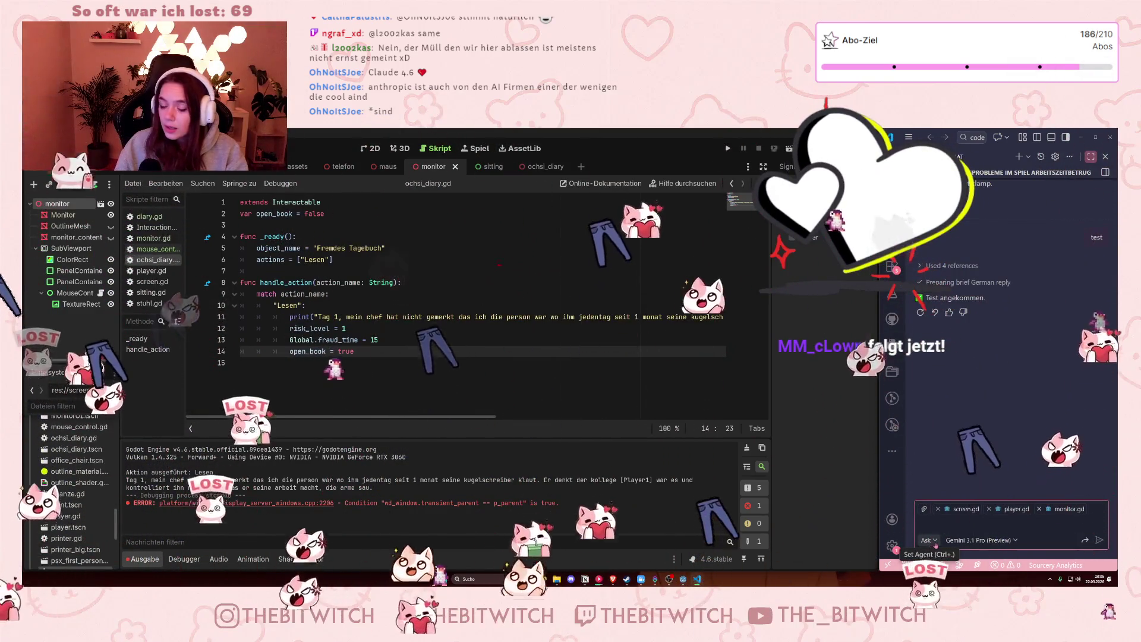
{"action": "left_click", "coordinate": [927, 541]}
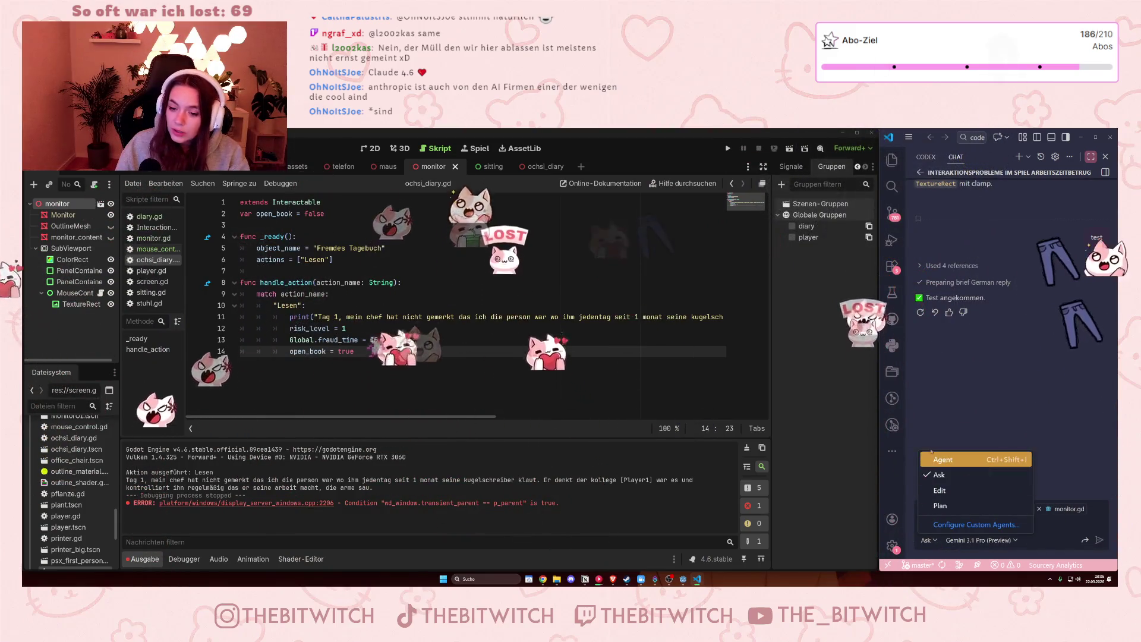
{"action": "left_click", "coordinate": [1059, 541]}
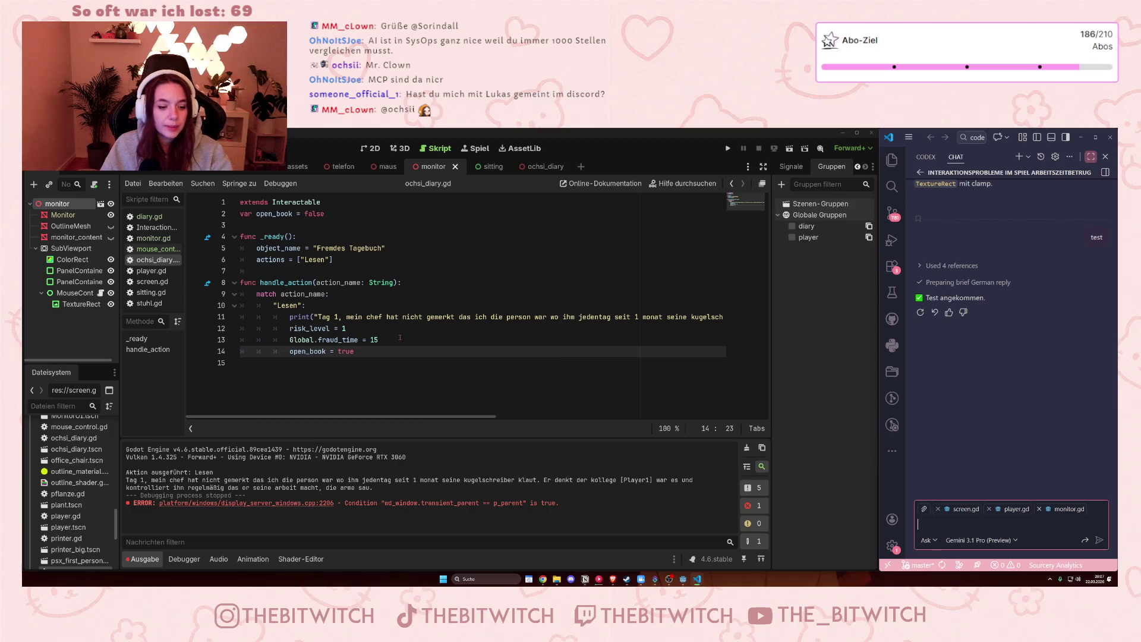
{"action": "mouse_move", "coordinate": [324, 352]}
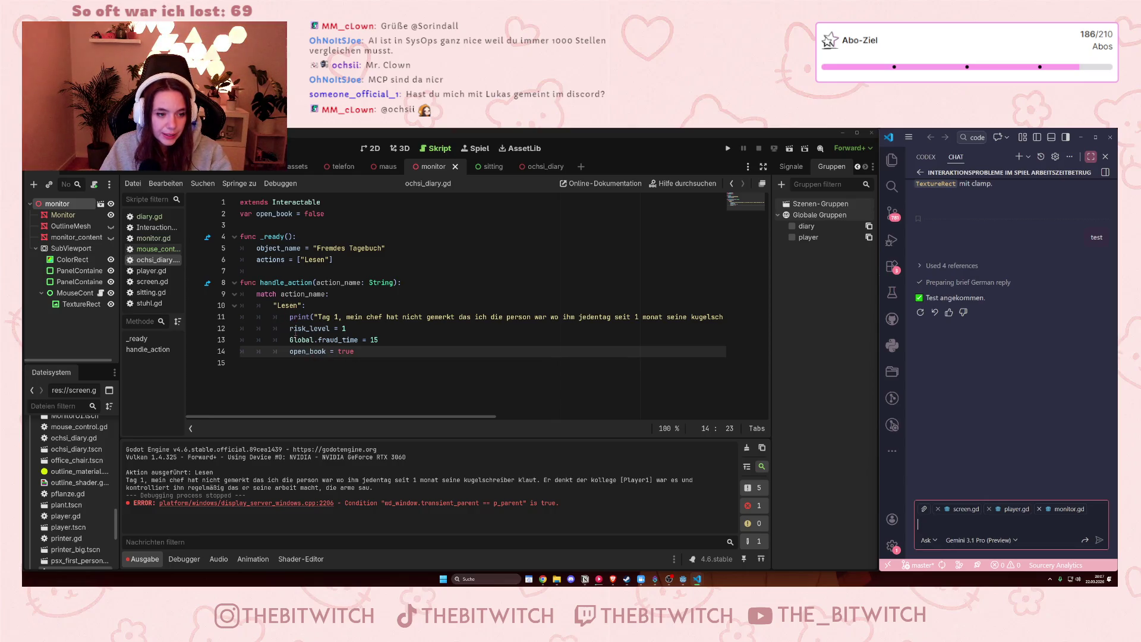
{"action": "mouse_move", "coordinate": [295, 331]}
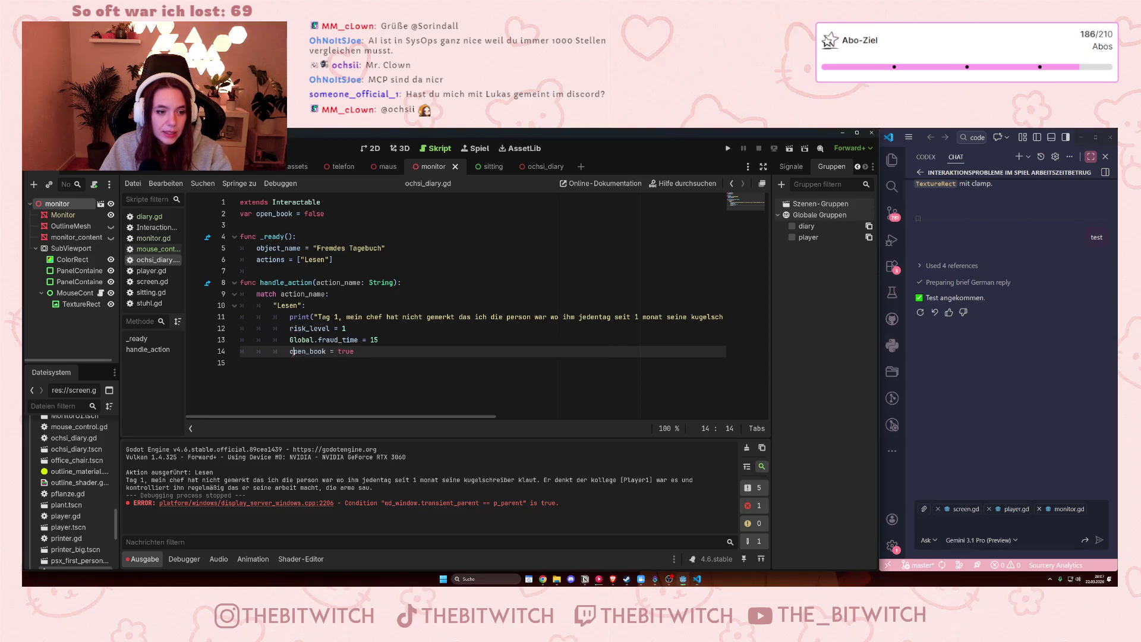
{"action": "left_click_drag", "start_coordinate": [301, 351], "coordinate": [371, 353]}
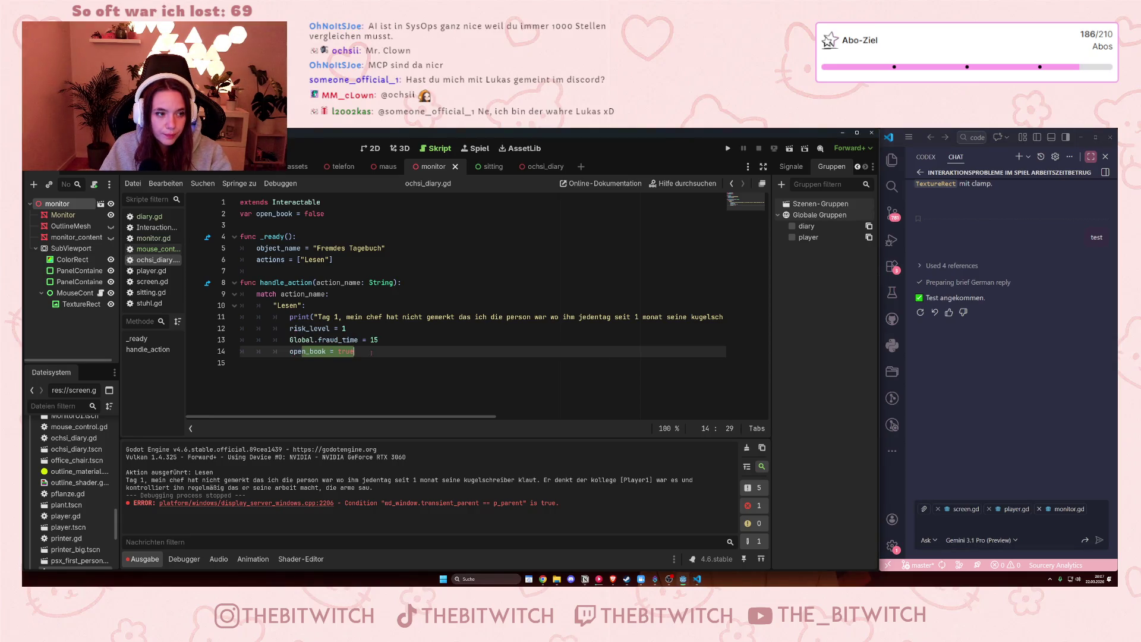
{"action": "left_click", "coordinate": [372, 353]}
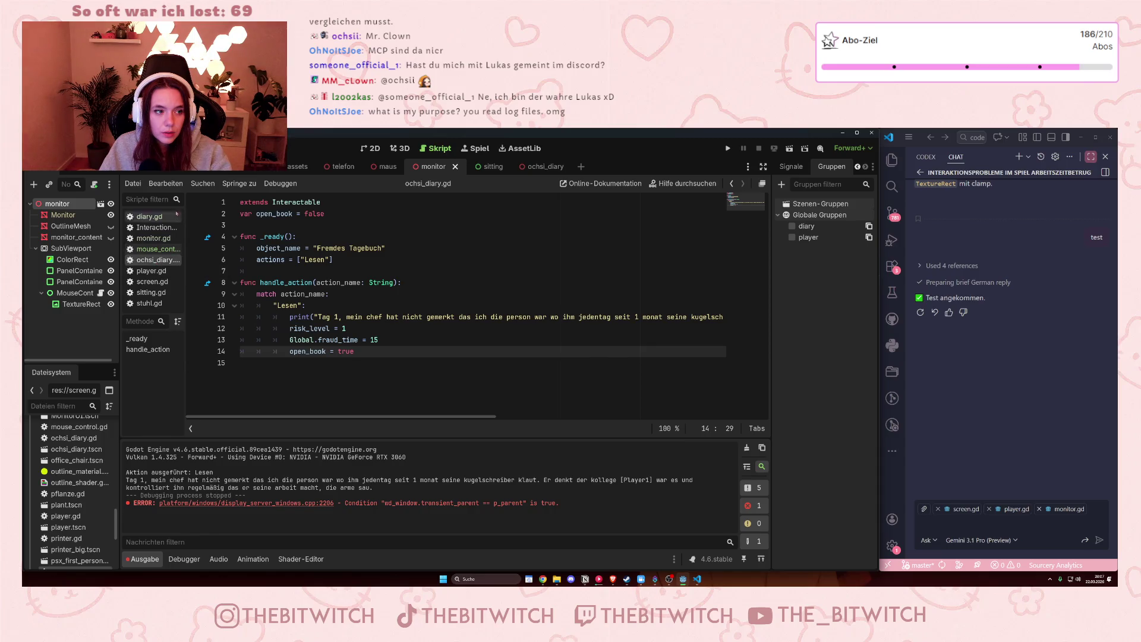
{"action": "left_click", "coordinate": [155, 238]}
- Flip through the project's scripts, checking ochsi_diary.gd, and settle on diary.gd
{"action": "left_click", "coordinate": [155, 249]}
{"action": "left_click", "coordinate": [156, 238]}
{"action": "left_click", "coordinate": [156, 228]}
{"action": "left_click", "coordinate": [155, 250]}
{"action": "left_click", "coordinate": [155, 228]}
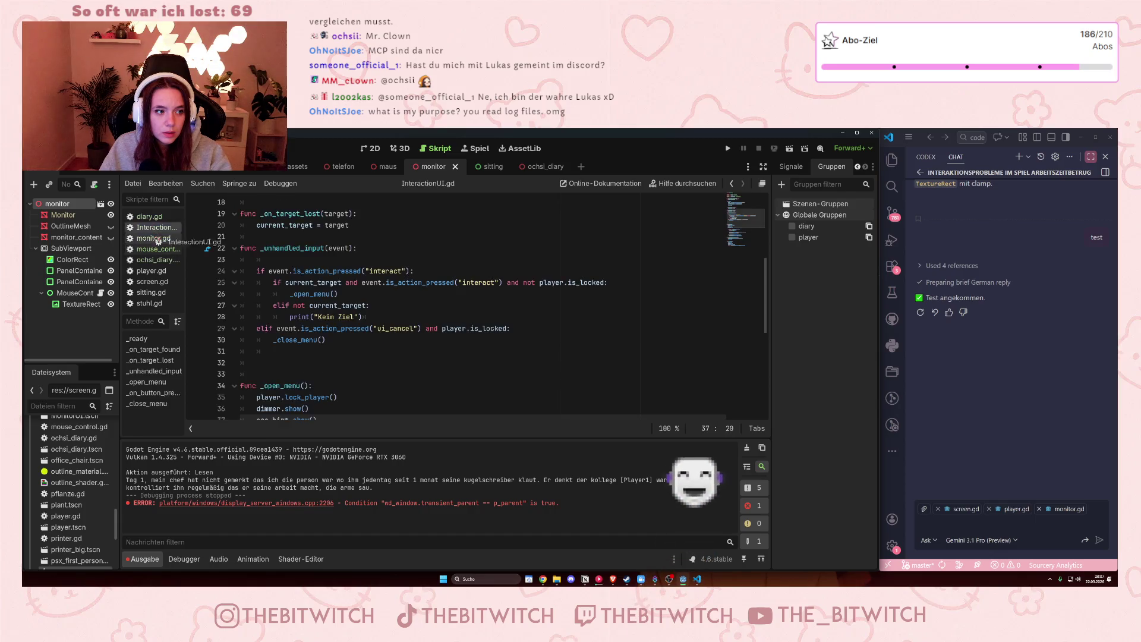
{"action": "left_click", "coordinate": [156, 216]}
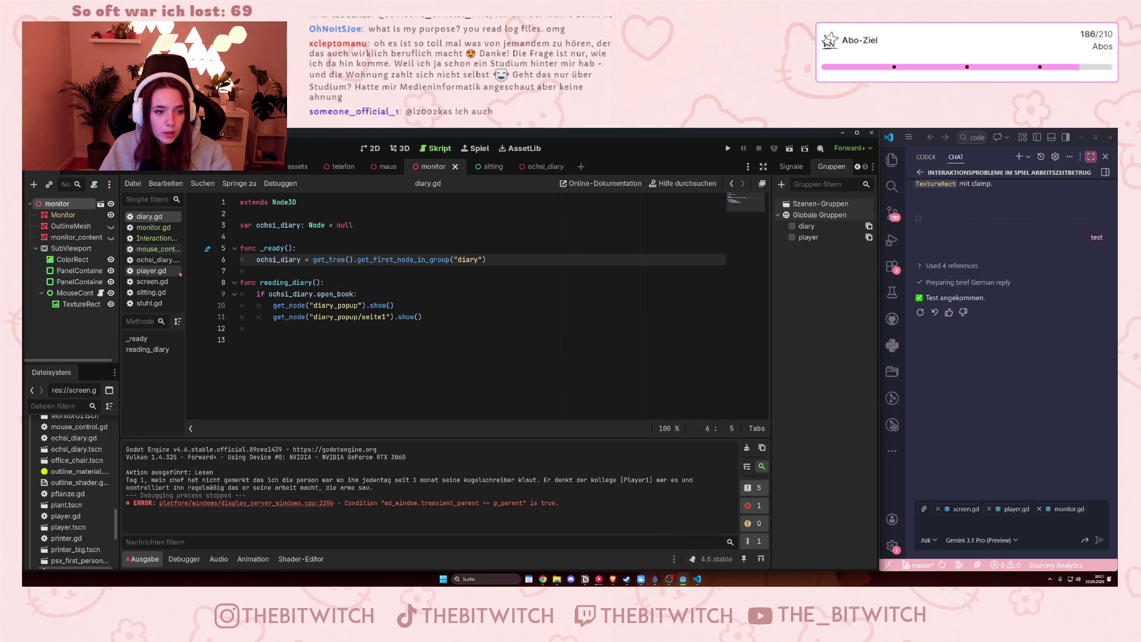
{"action": "left_click", "coordinate": [158, 259]}
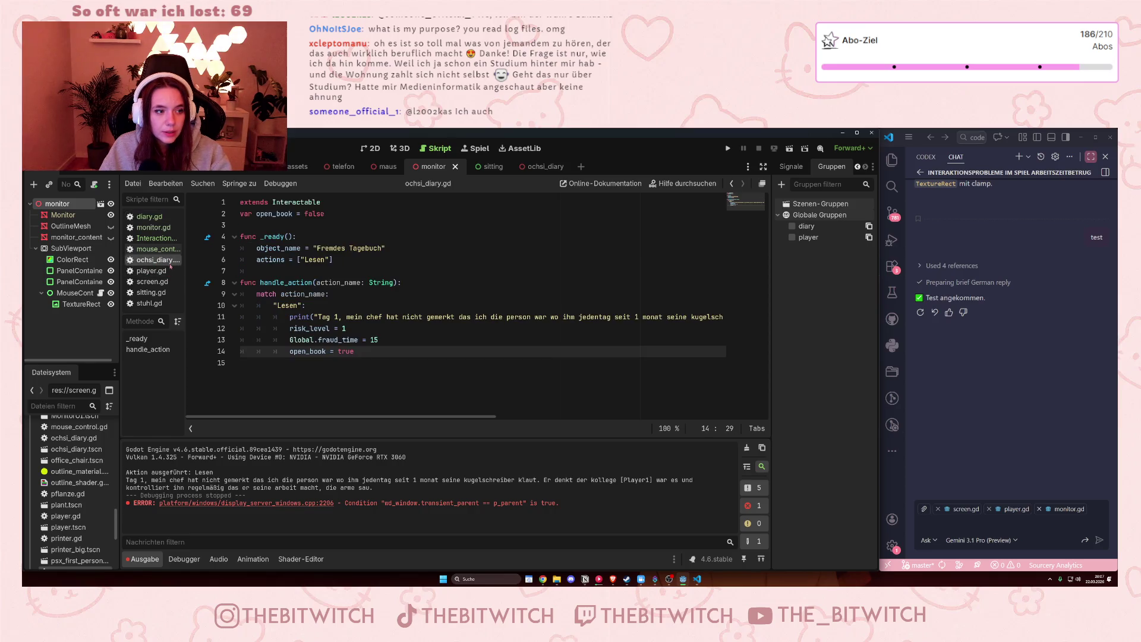
{"action": "left_click", "coordinate": [161, 217]}
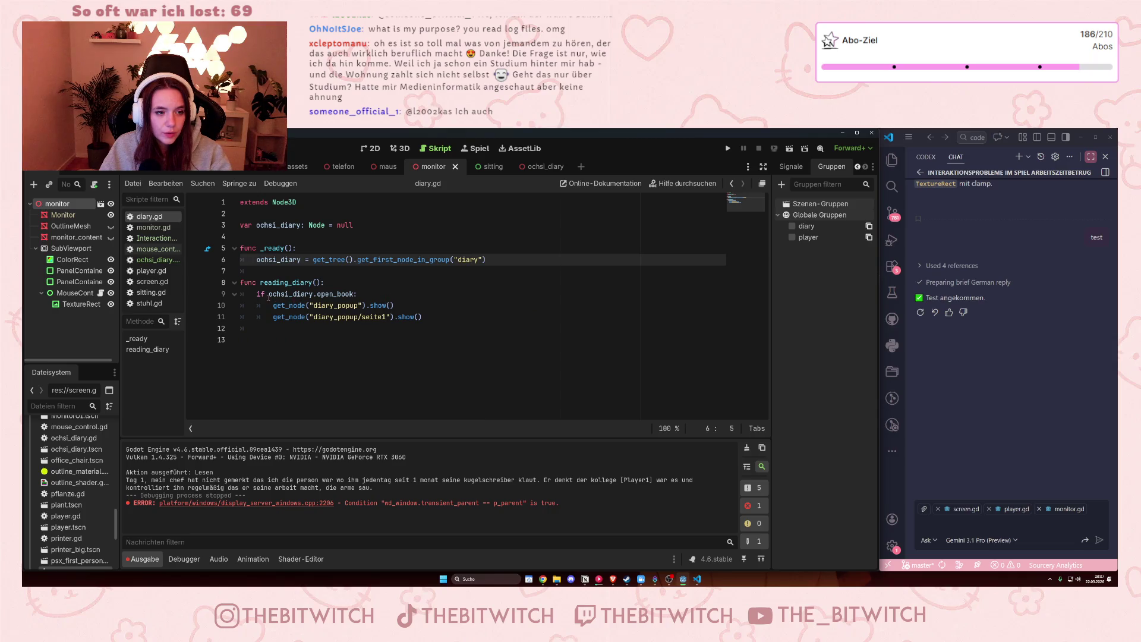
- Inspect the ochsi_diary.open_book condition on line 9 of reading_diary
{"action": "left_click_drag", "start_coordinate": [269, 295], "coordinate": [389, 294]}
{"action": "left_click", "coordinate": [375, 294]}
{"action": "key", "text": "Up"}
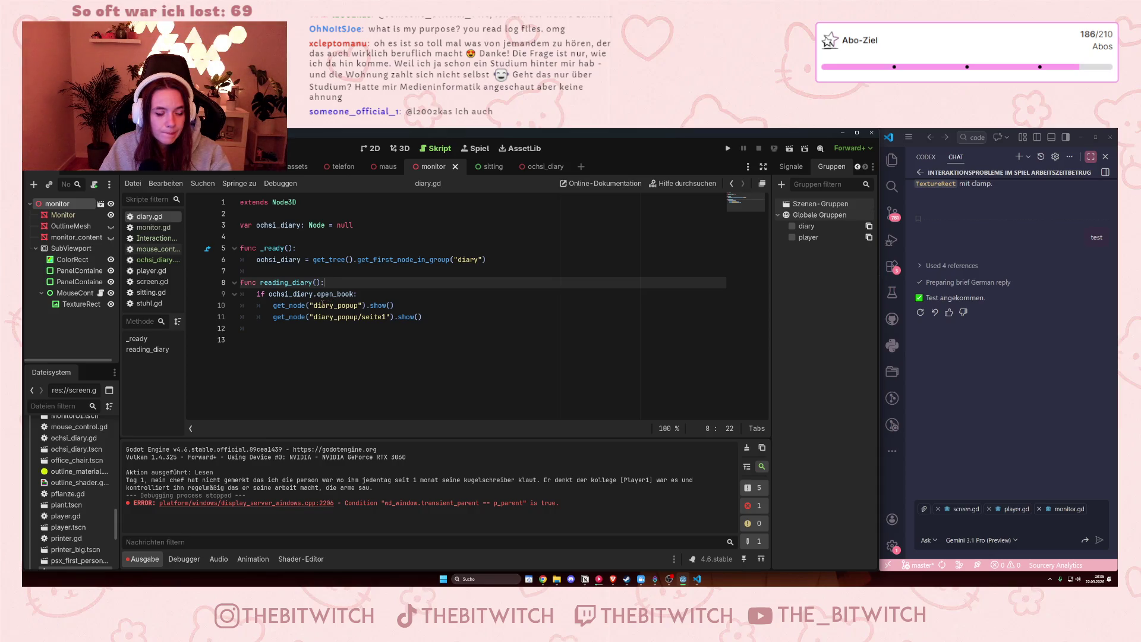
{"action": "mouse_move", "coordinate": [307, 294]}
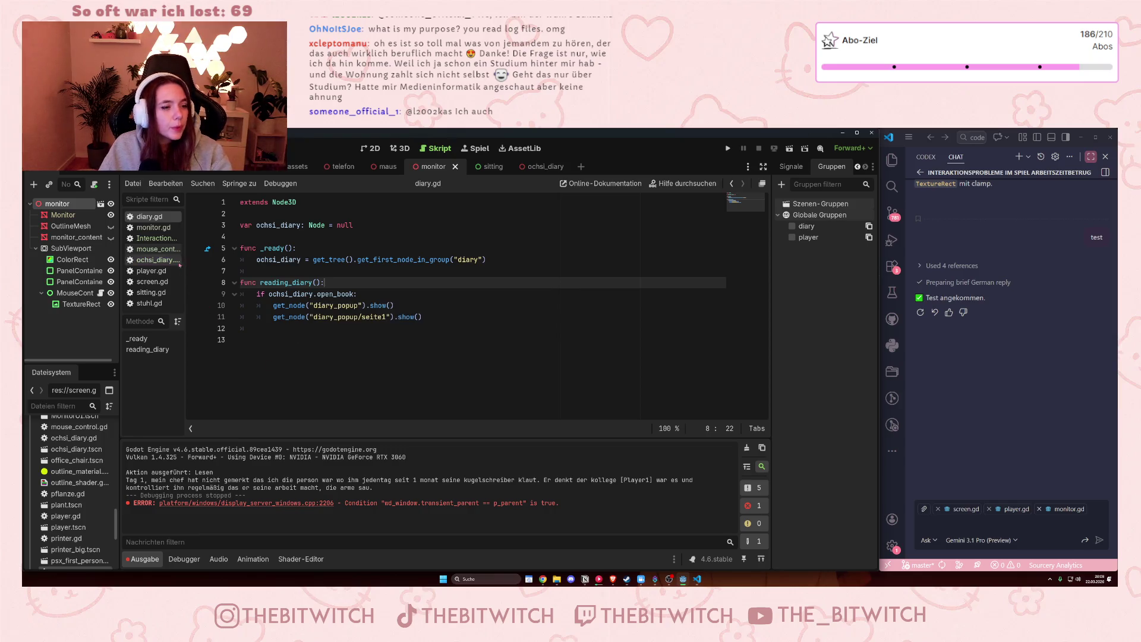
- Review screen.gd's activate() function, then look at player.gd and monitor.gd
{"action": "left_click", "coordinate": [151, 283]}
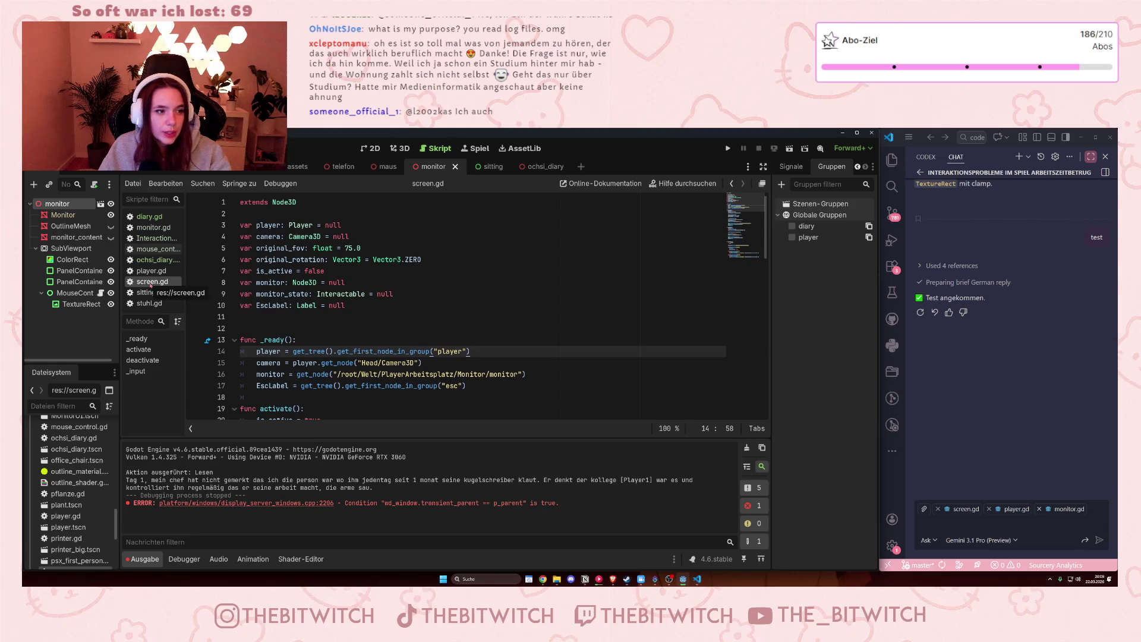
{"action": "scroll", "coordinate": [348, 296], "scroll_direction": "down", "scroll_amount": 3}
{"action": "scroll", "coordinate": [348, 296], "scroll_direction": "up", "scroll_amount": 1}
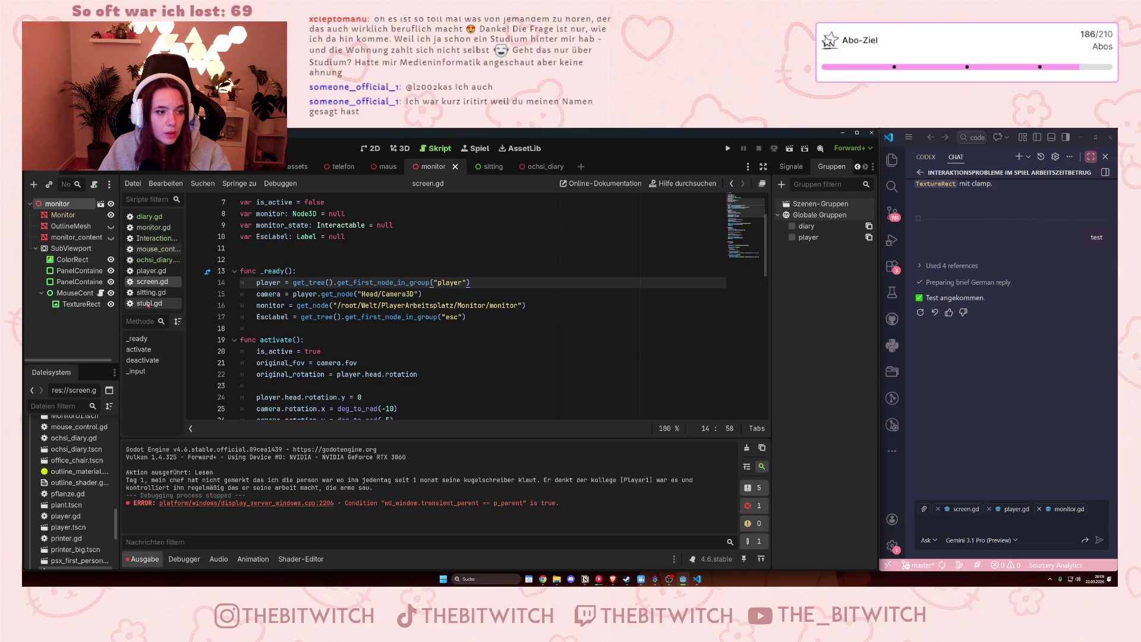
{"action": "left_click", "coordinate": [149, 271]}
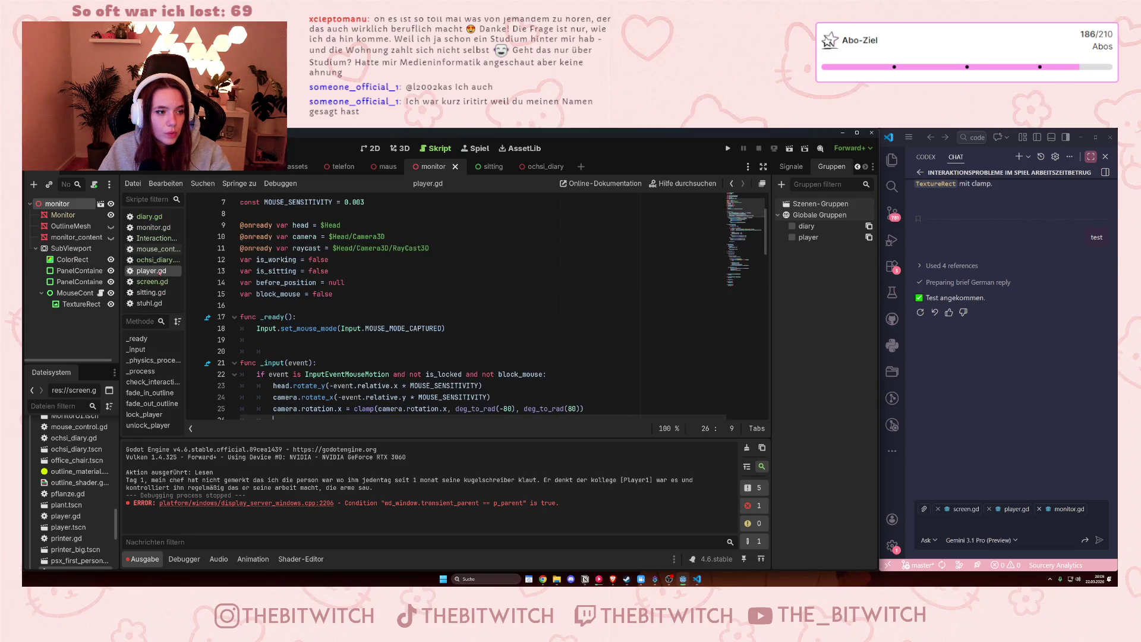
{"action": "left_click", "coordinate": [153, 227]}
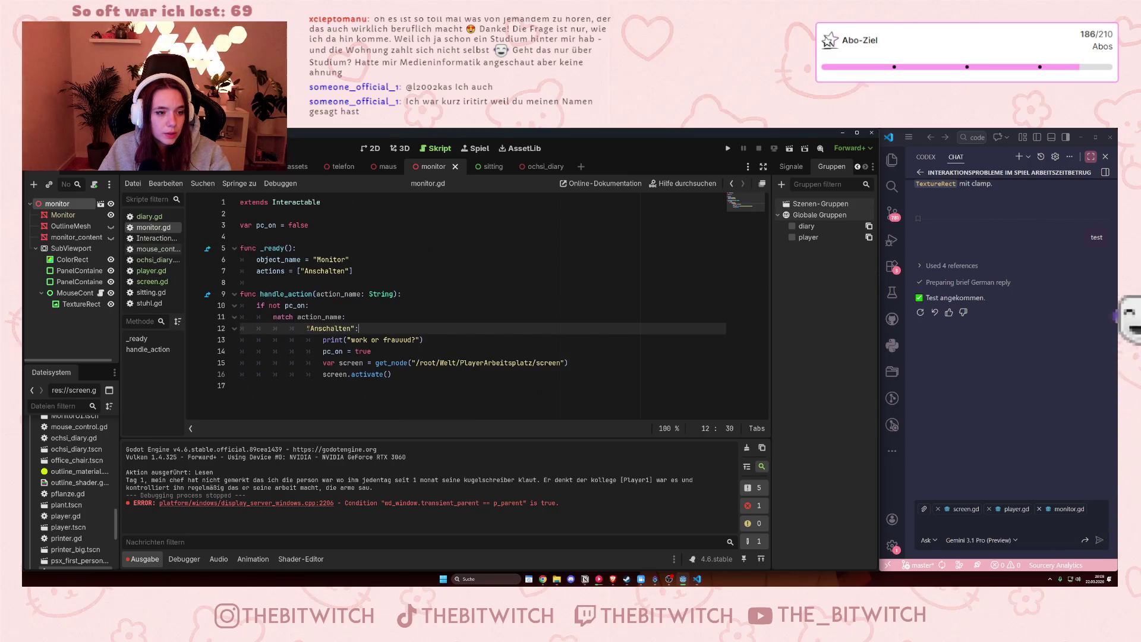
{"action": "mouse_move", "coordinate": [305, 328]}
{"action": "left_mouse_down"}
{"action": "mouse_move", "coordinate": [368, 341]}
{"action": "mouse_move", "coordinate": [363, 331]}
{"action": "mouse_move", "coordinate": [416, 371]}
{"action": "left_mouse_up"}
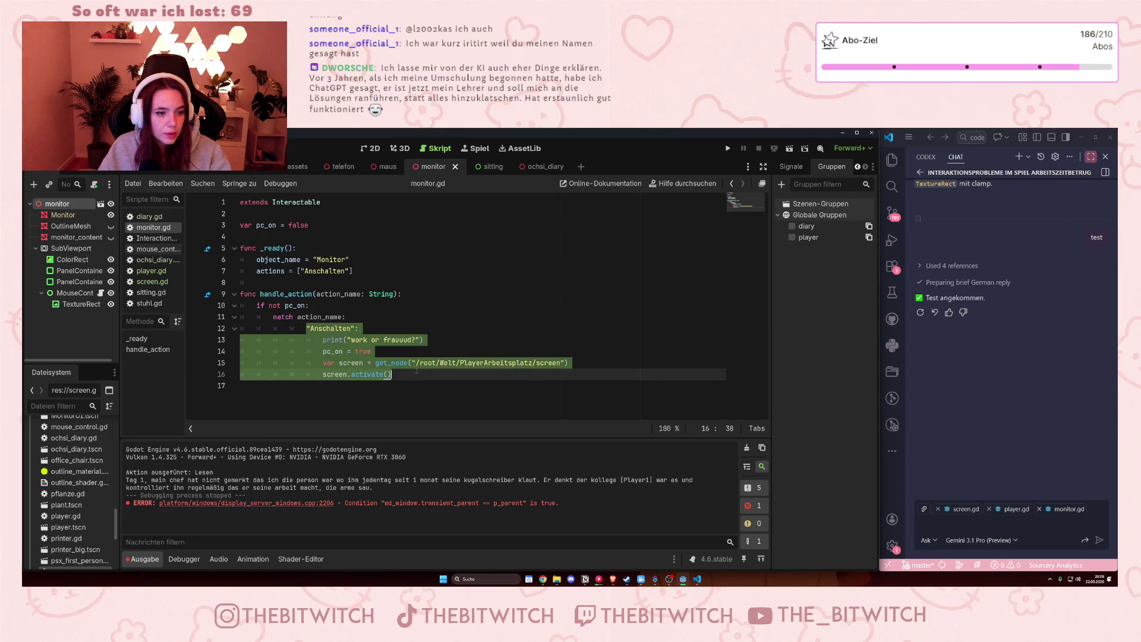
{"action": "key", "text": "shift+Tab"}
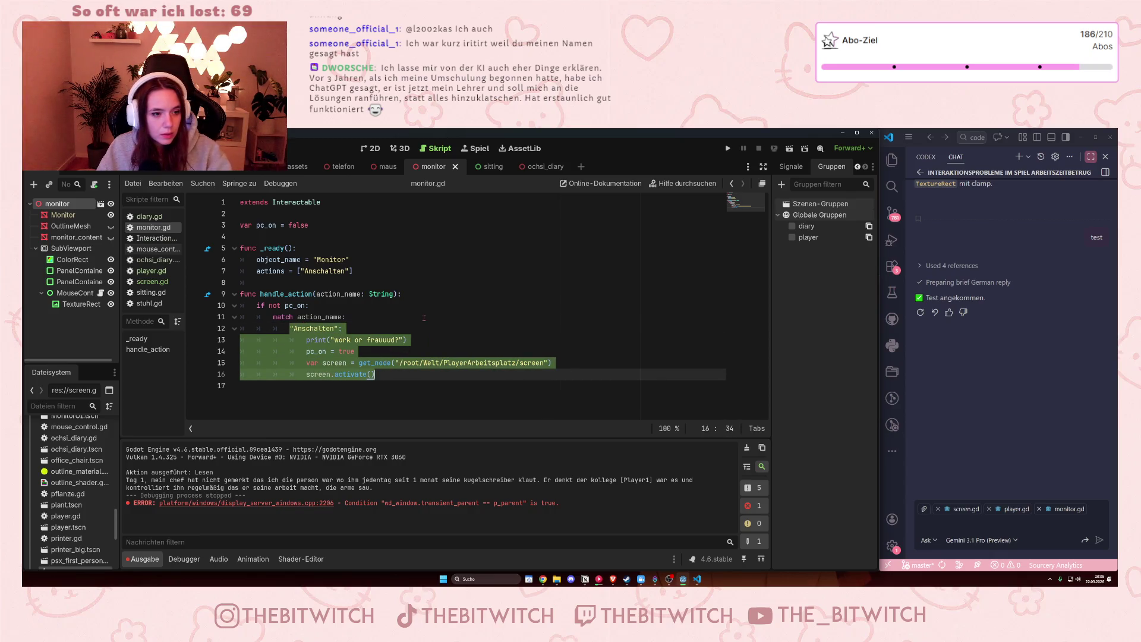
{"action": "left_click", "coordinate": [424, 318]}
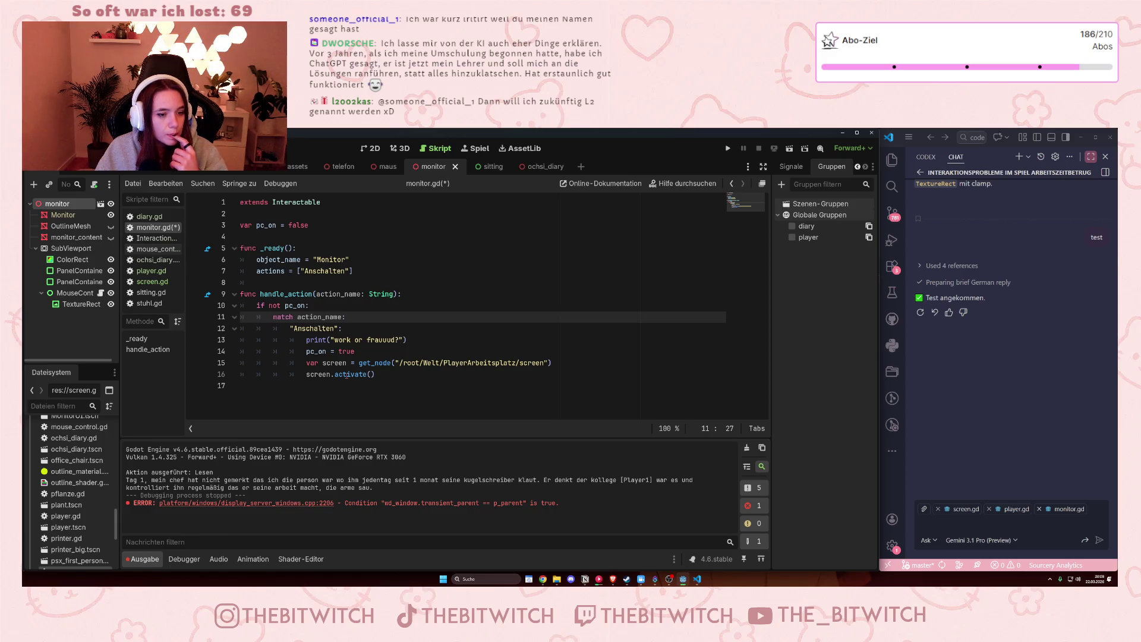
{"action": "left_click_drag", "start_coordinate": [306, 362], "coordinate": [563, 362]}
{"action": "left_click", "coordinate": [367, 374]}
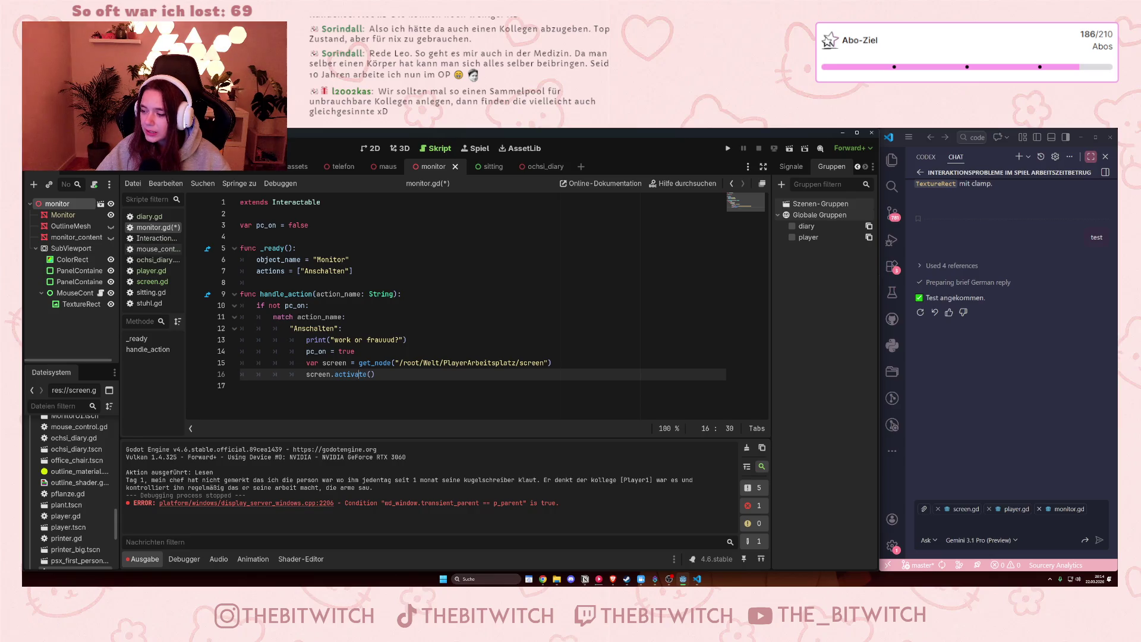
{"action": "key", "text": "super+shift+s"}
{"action": "key", "text": "Escape"}
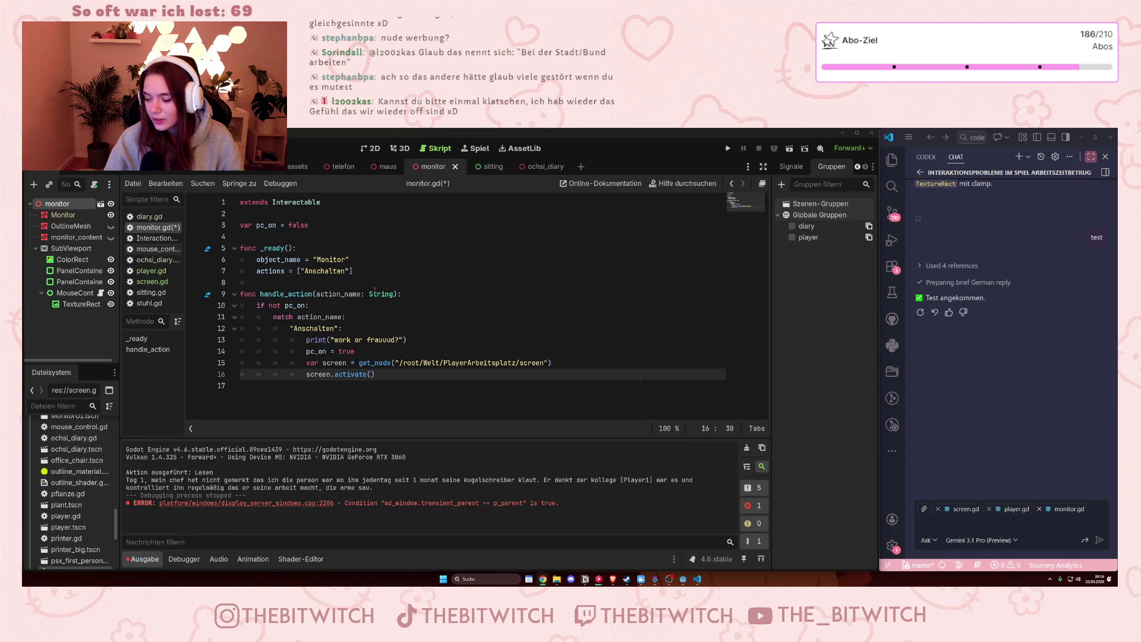
{"action": "mouse_move", "coordinate": [370, 292]}
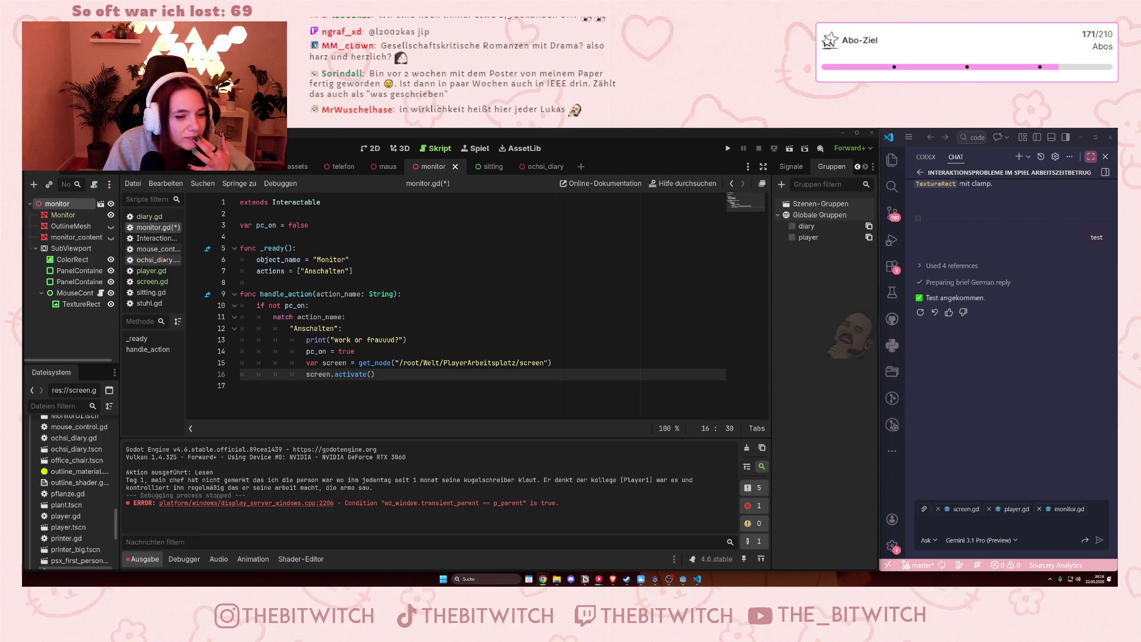
- Paste monitor.gd's two screen-activation lines into ochsi_diary.gd's Lesen branch and fix their indent
{"action": "left_click_drag", "start_coordinate": [366, 374], "coordinate": [301, 360]}
{"action": "key", "text": "ctrl+c"}
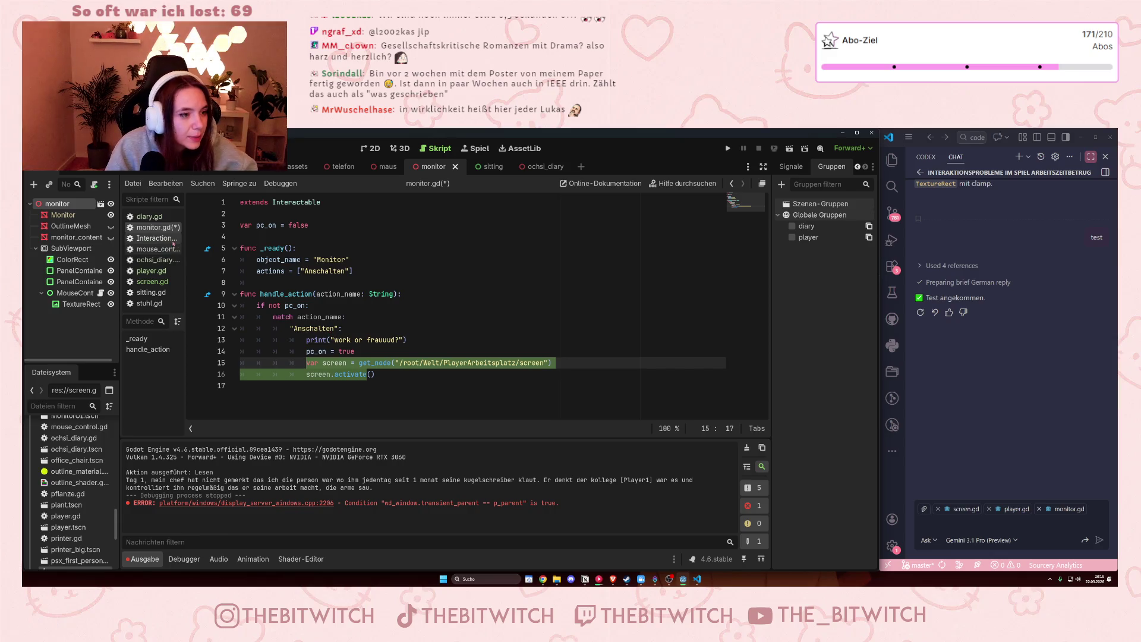
{"action": "left_click", "coordinate": [149, 216]}
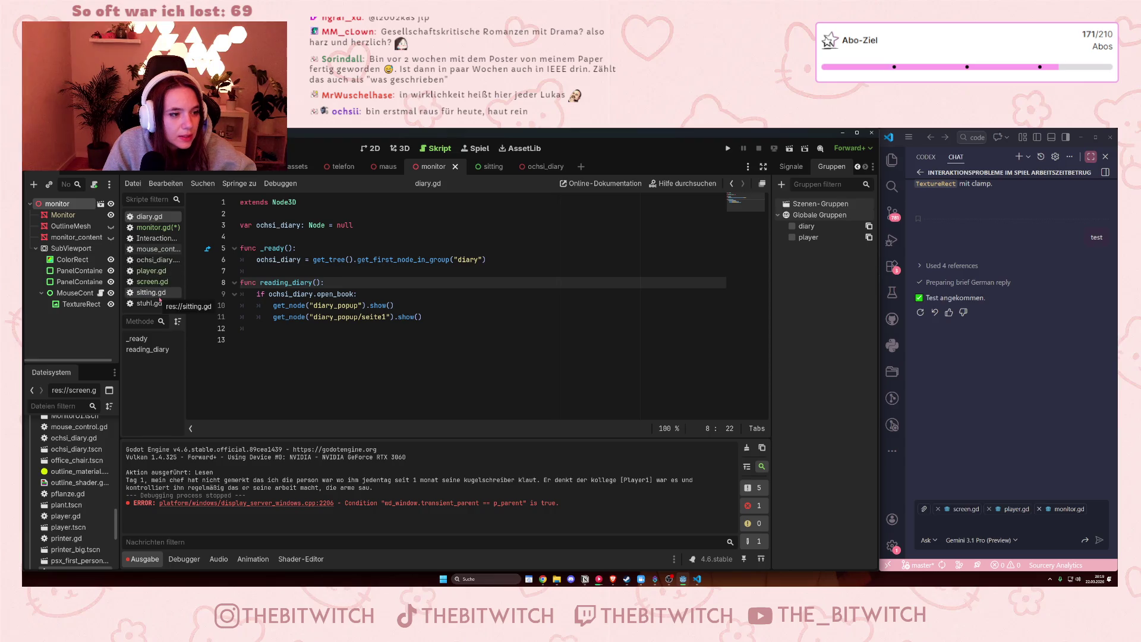
{"action": "left_click", "coordinate": [154, 259]}
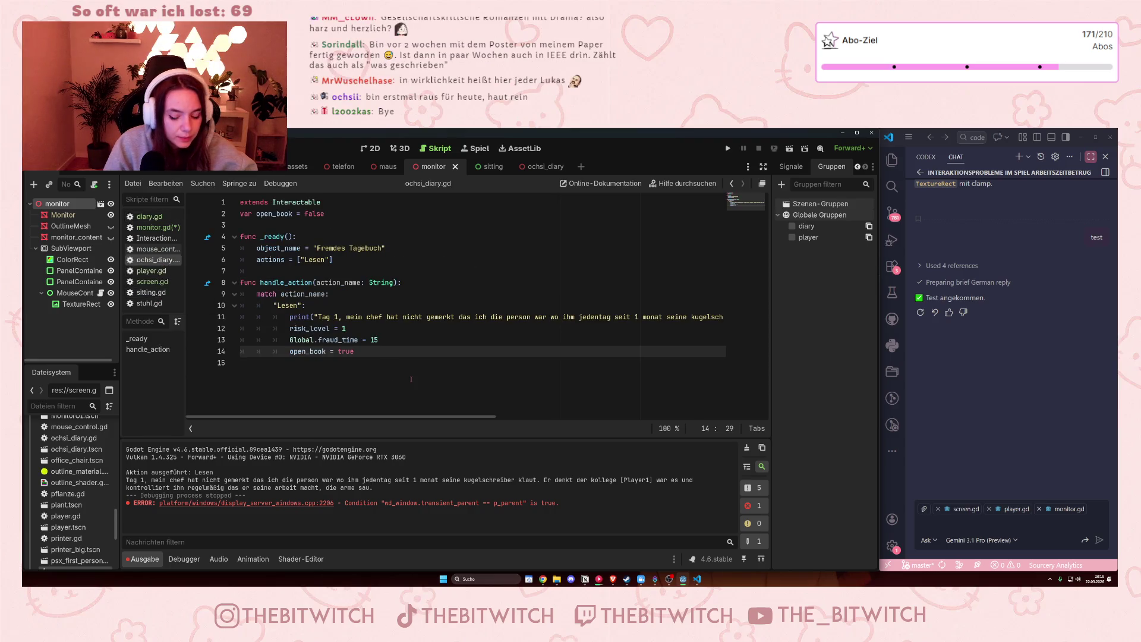
{"action": "key", "text": "Return"}
{"action": "key", "text": "ctrl+v"}
{"action": "left_click", "coordinate": [306, 374]}
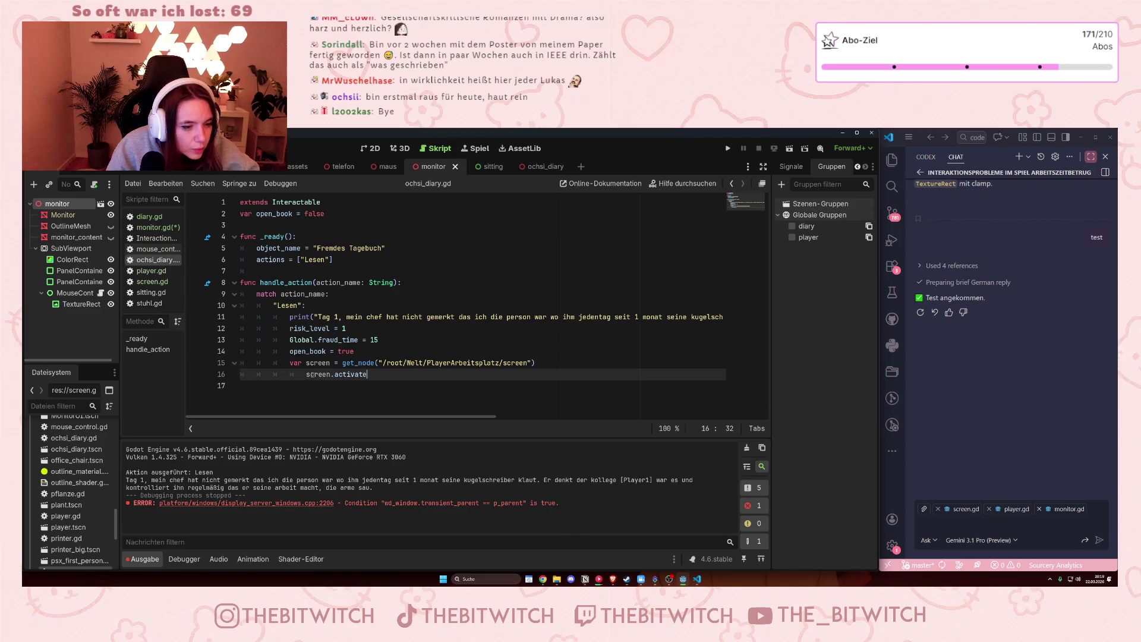
{"action": "key", "text": "BackSpace"}
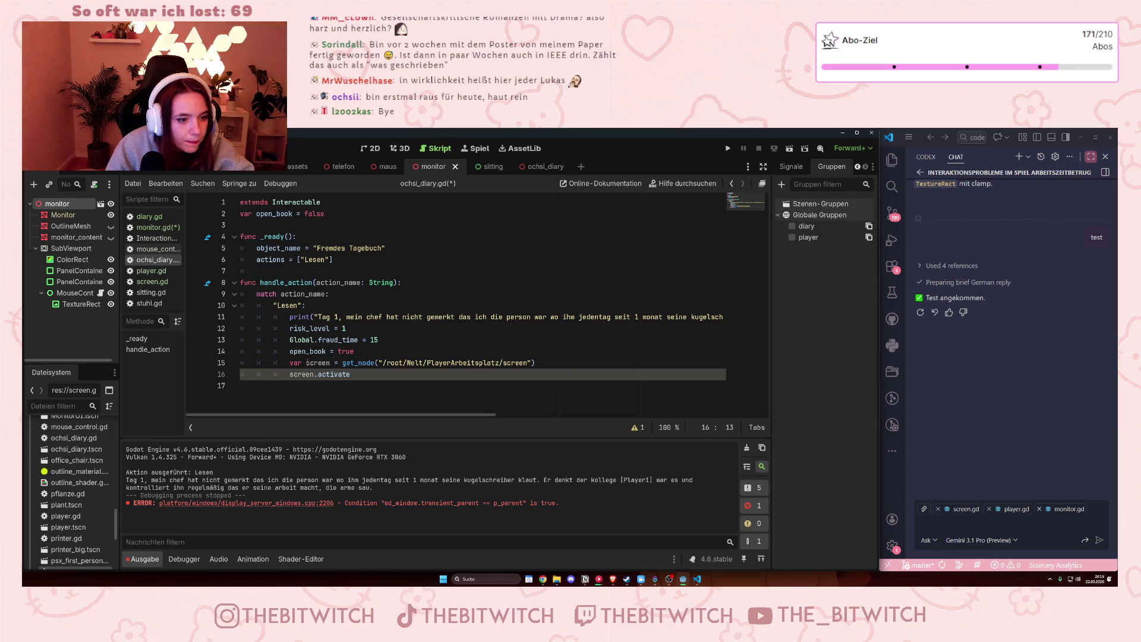
- Delete open_book = true and rename the pasted variable to diary, then select its node path
{"action": "left_click", "coordinate": [313, 363]}
{"action": "left_click_drag", "start_coordinate": [355, 350], "coordinate": [289, 351]}
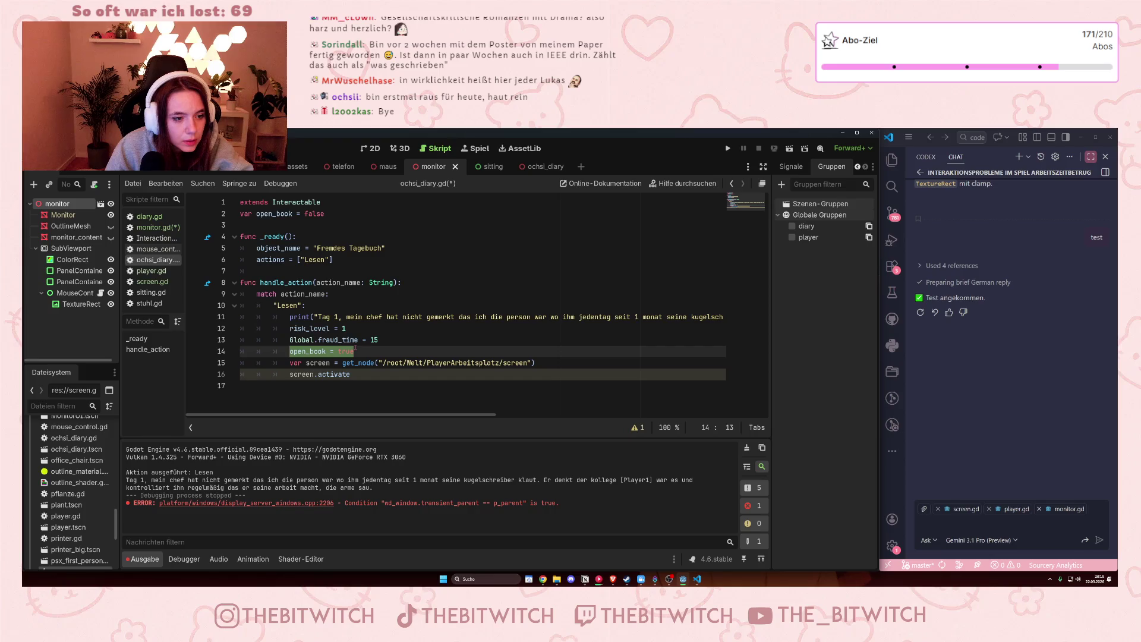
{"action": "key", "text": "BackSpace"}
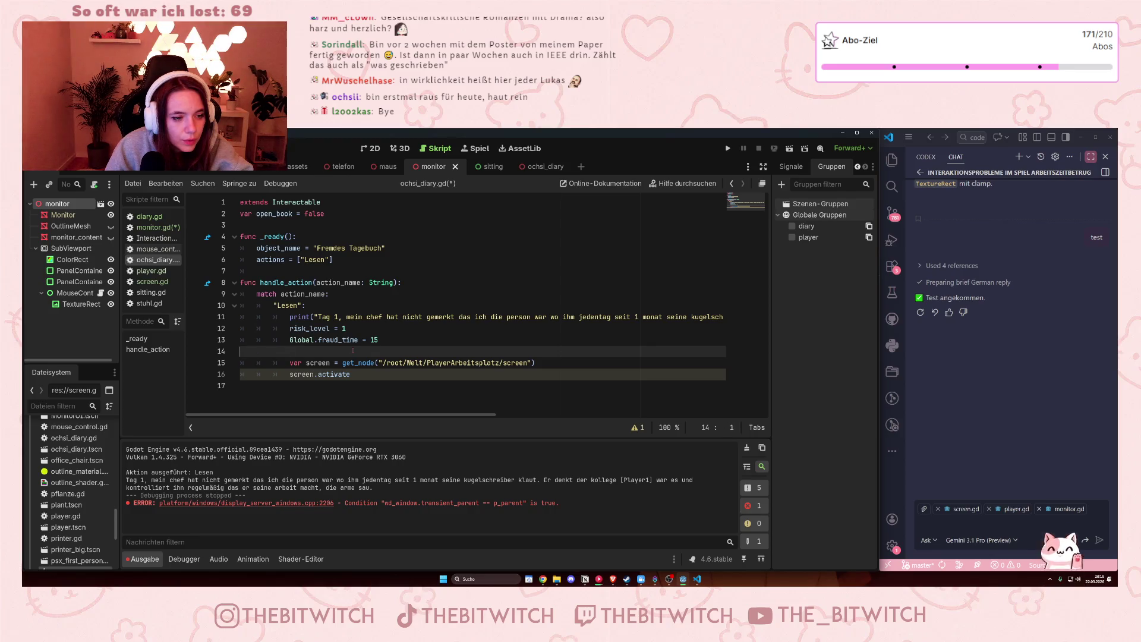
{"action": "key", "text": "BackSpace"}
{"action": "double_click", "coordinate": [330, 355]}
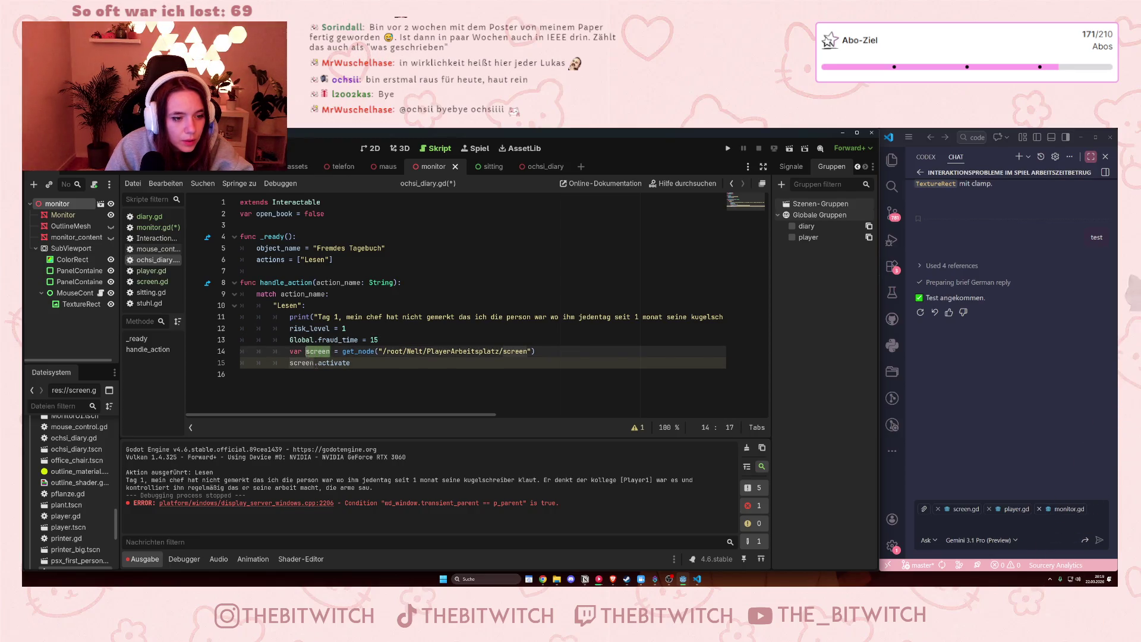
{"action": "type", "text": "diary"}
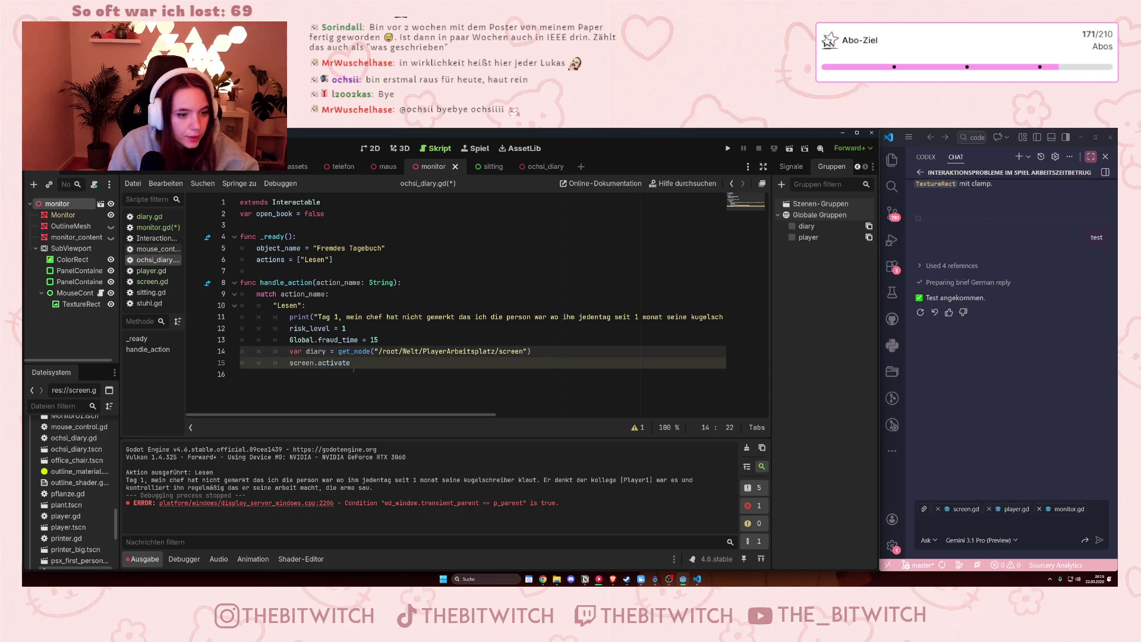
{"action": "left_click_drag", "start_coordinate": [380, 352], "coordinate": [524, 352]}
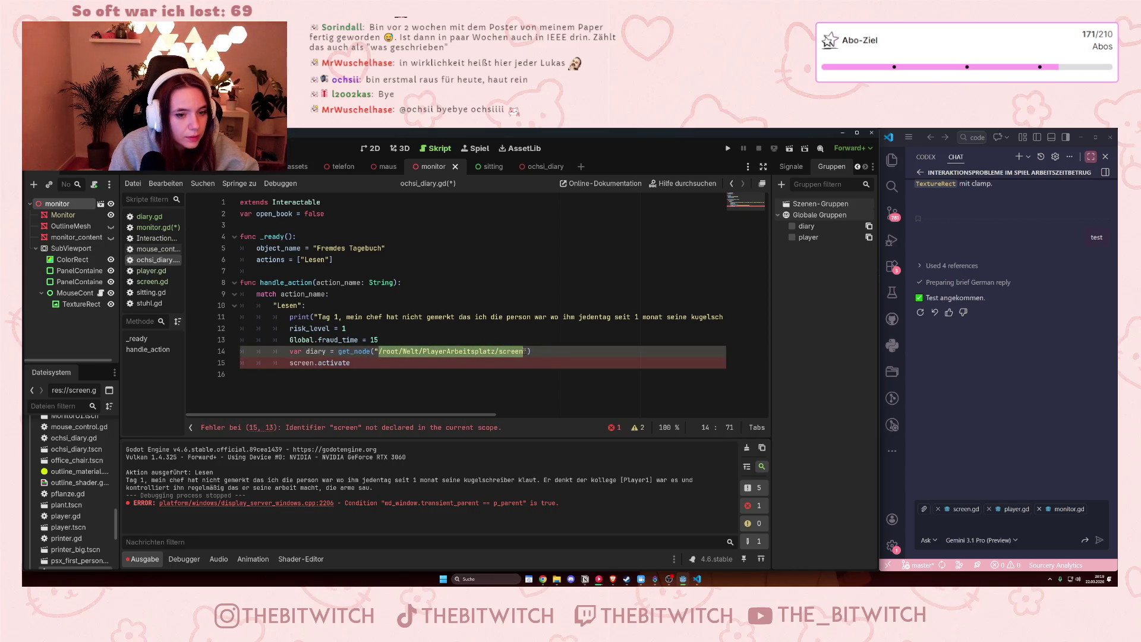